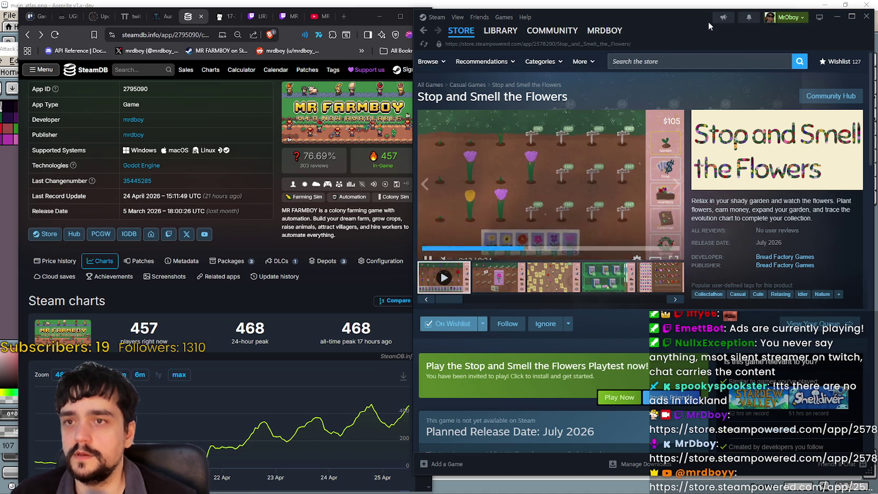
- Scroll through the Stop and Smell the Flowers store page after dismissing the search suggestions
{"action": "left_click", "coordinate": [682, 62]}
{"action": "left_click", "coordinate": [615, 329]}
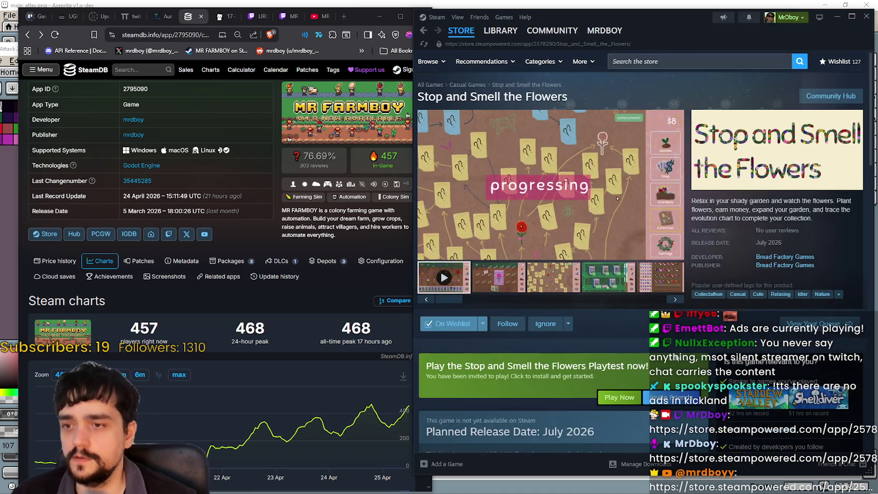
{"action": "scroll", "coordinate": [615, 330], "scroll_direction": "down", "scroll_amount": 4}
{"action": "scroll", "coordinate": [514, 165], "scroll_direction": "up", "scroll_amount": 4}
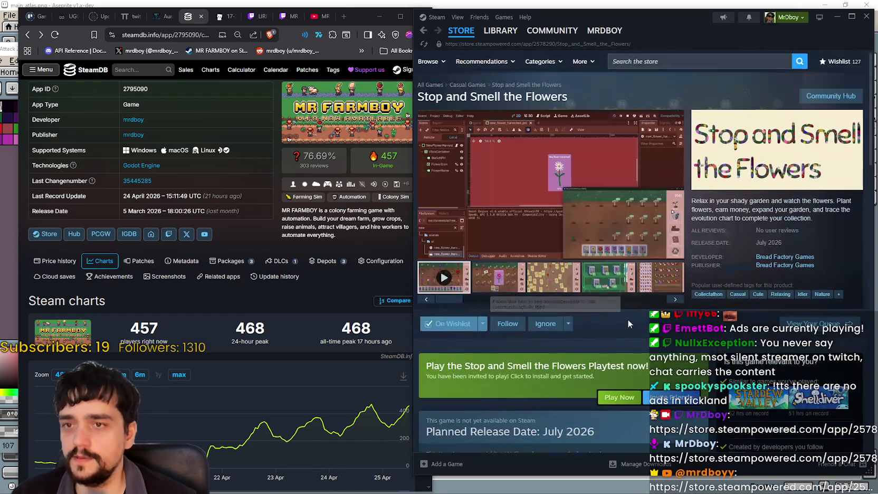
{"action": "scroll", "coordinate": [514, 164], "scroll_direction": "down", "scroll_amount": 10}
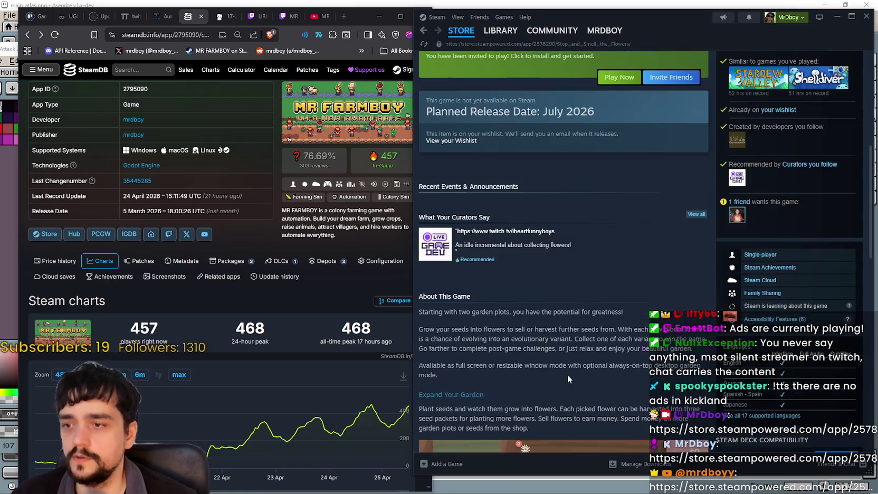
{"action": "scroll", "coordinate": [612, 416], "scroll_direction": "down", "scroll_amount": 3}
{"action": "scroll", "coordinate": [619, 410], "scroll_direction": "up", "scroll_amount": 10}
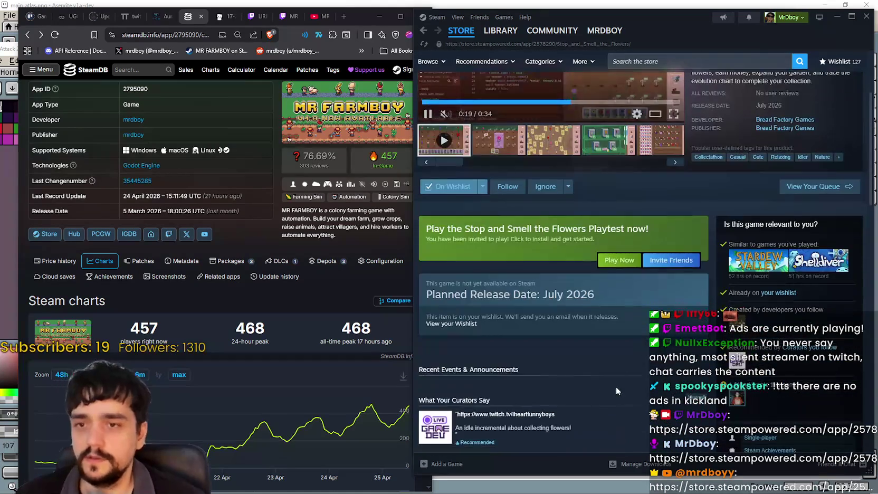
{"action": "scroll", "coordinate": [614, 388], "scroll_direction": "up", "scroll_amount": 3}
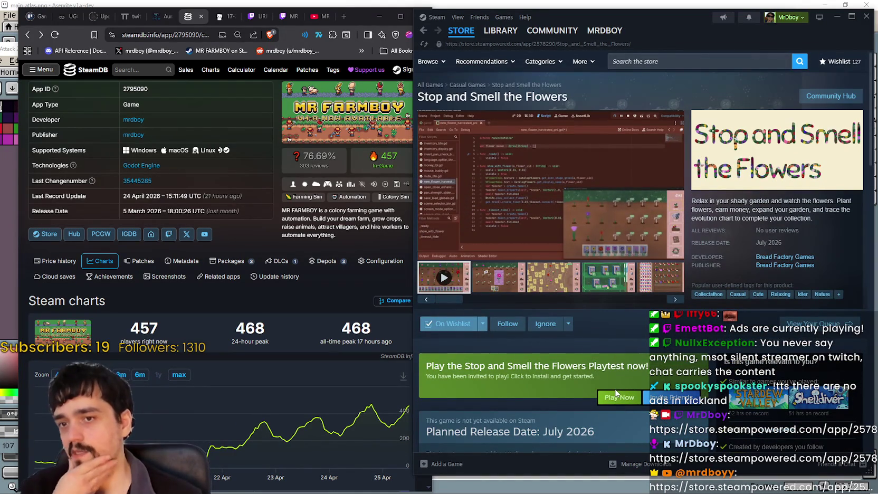
- View the second and seed-shop screenshots of Stop and Smell the Flowers
{"action": "left_click", "coordinate": [525, 286]}
{"action": "left_click", "coordinate": [609, 277]}
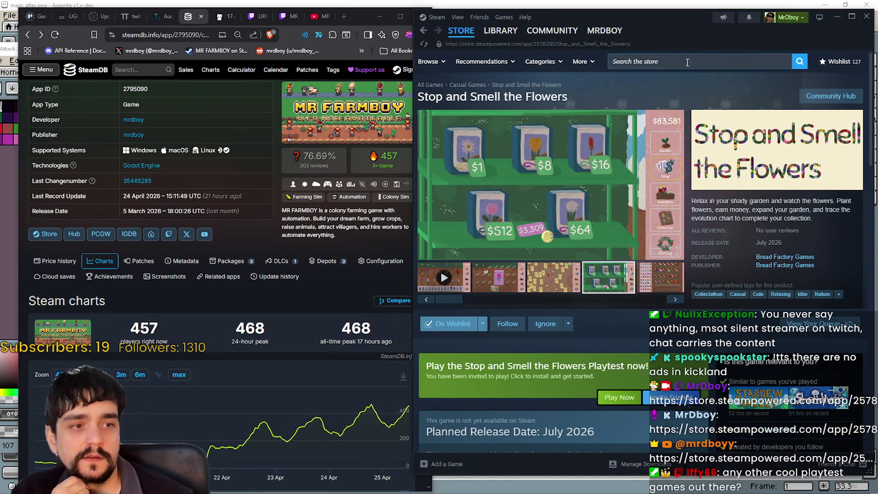
{"action": "left_click", "coordinate": [665, 63]}
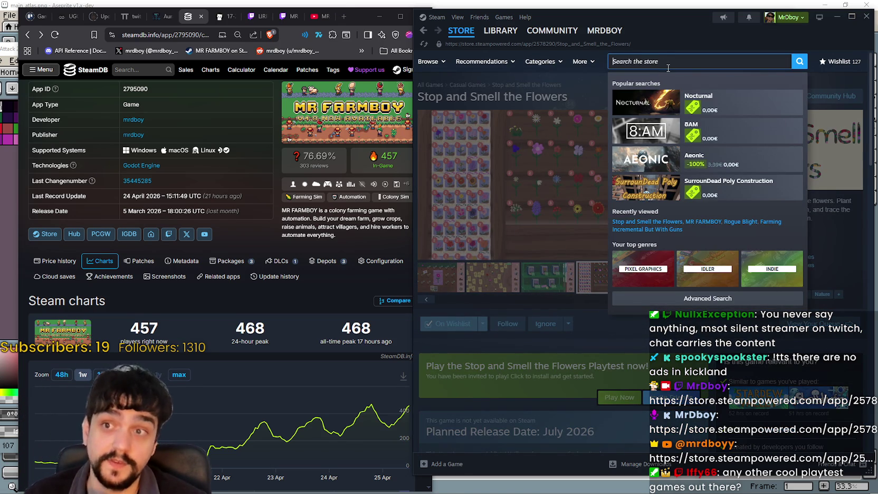
- Search 'Shape Surv' and open the Shape Survivors store page
{"action": "type", "text": "S"}
{"action": "key", "text": "BackSpace"}
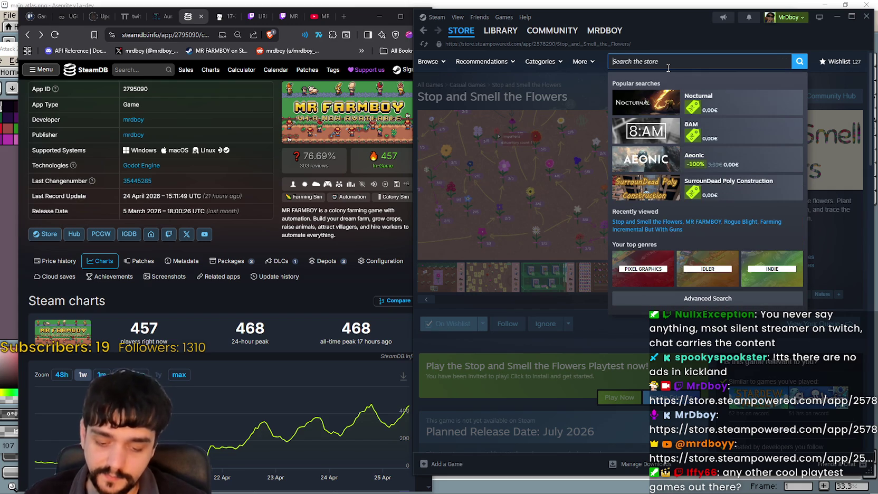
{"action": "type", "text": "Shape Surv"}
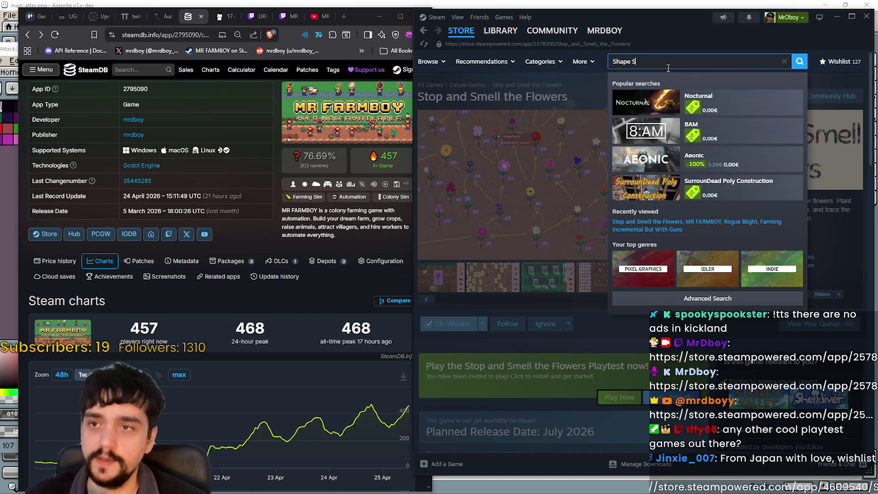
{"action": "left_click", "coordinate": [715, 98]}
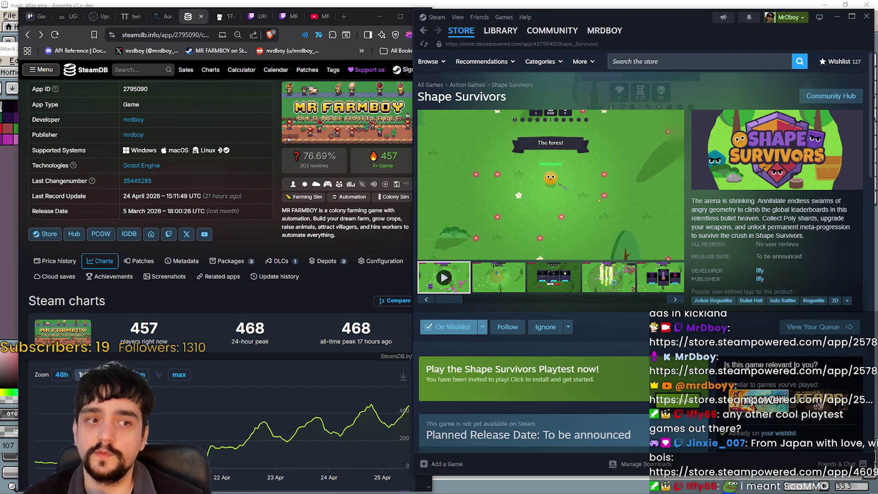
- Browse the Shape Survivors screenshots: lightning, treasure-chest and dark shop scenes
{"action": "left_click", "coordinate": [520, 281]}
{"action": "left_click", "coordinate": [599, 274]}
{"action": "left_click", "coordinate": [661, 287]}
{"action": "left_click", "coordinate": [602, 277]}
{"action": "left_click", "coordinate": [657, 277]}
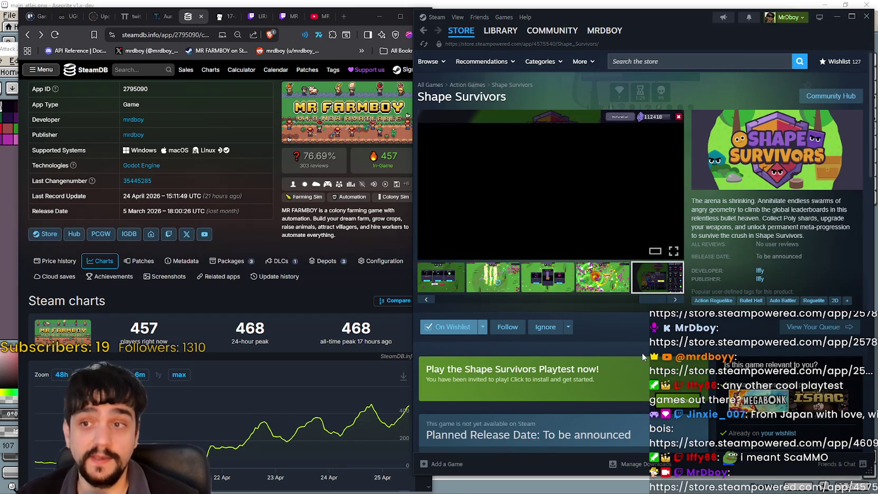
- Select the English row with its Interface, Full Audio and Subtitles checks in the Languages table
{"action": "scroll", "coordinate": [641, 346], "scroll_direction": "down", "scroll_amount": 3}
{"action": "scroll", "coordinate": [640, 338], "scroll_direction": "up", "scroll_amount": 3}
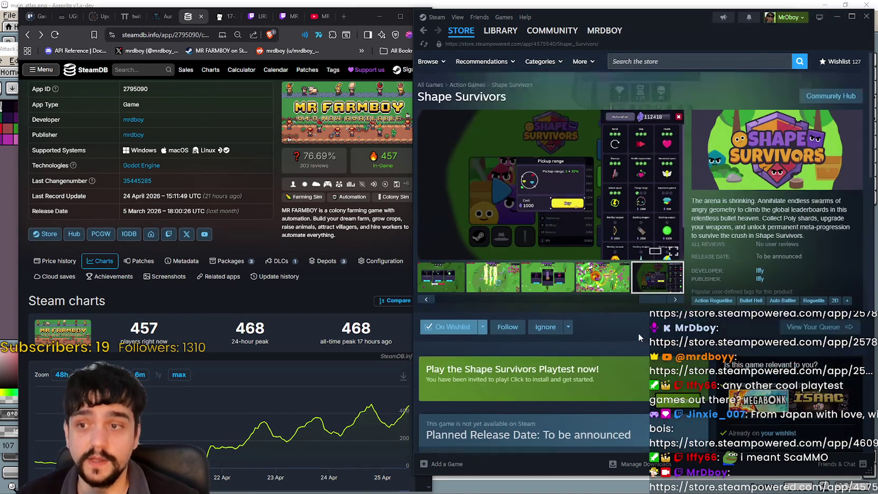
{"action": "scroll", "coordinate": [638, 336], "scroll_direction": "down", "scroll_amount": 8}
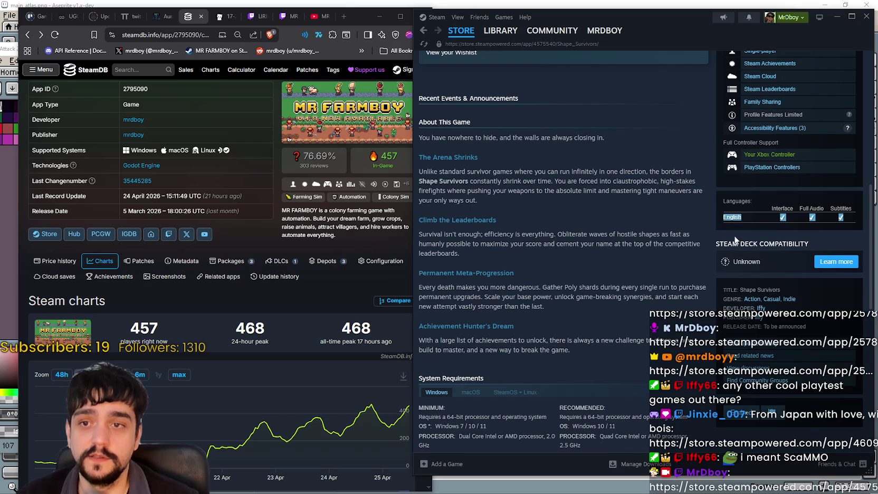
{"action": "double_click", "coordinate": [735, 218]}
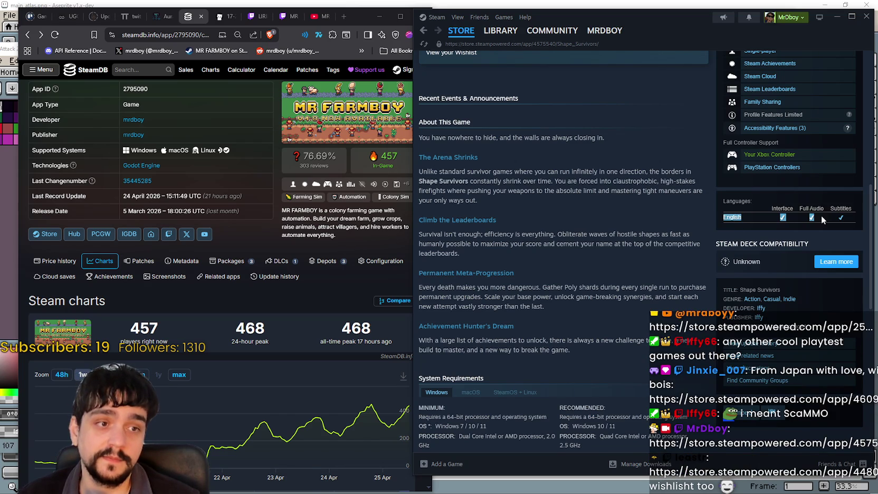
{"action": "mouse_move", "coordinate": [821, 216]}
{"action": "left_mouse_down"}
{"action": "mouse_move", "coordinate": [780, 218]}
{"action": "mouse_move", "coordinate": [843, 216]}
{"action": "left_mouse_up"}
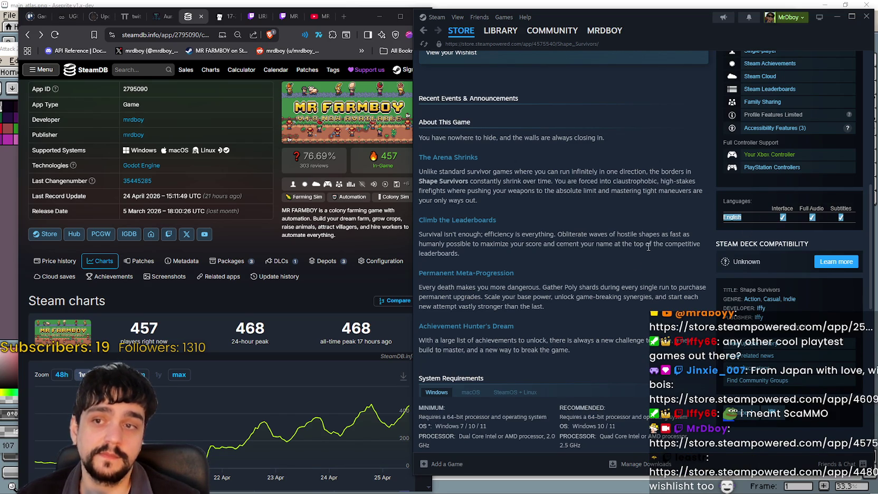
{"action": "left_click_drag", "start_coordinate": [724, 217], "coordinate": [829, 217]}
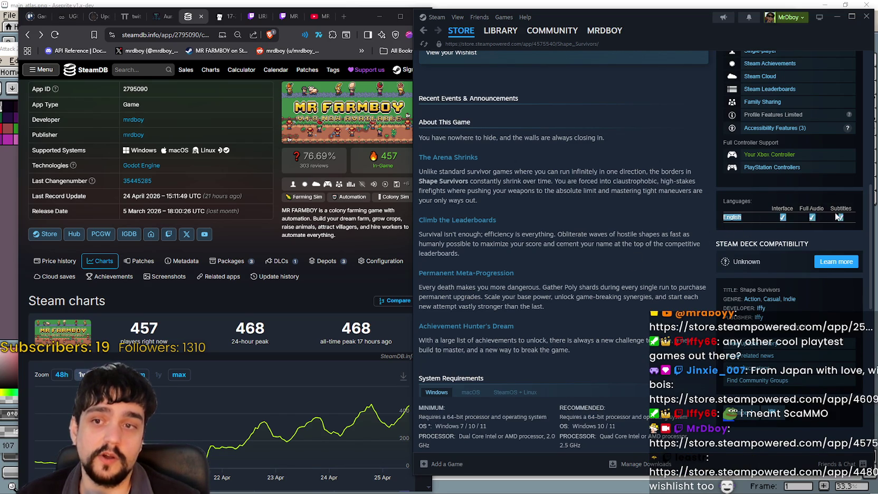
{"action": "scroll", "coordinate": [622, 300], "scroll_direction": "up", "scroll_amount": 5}
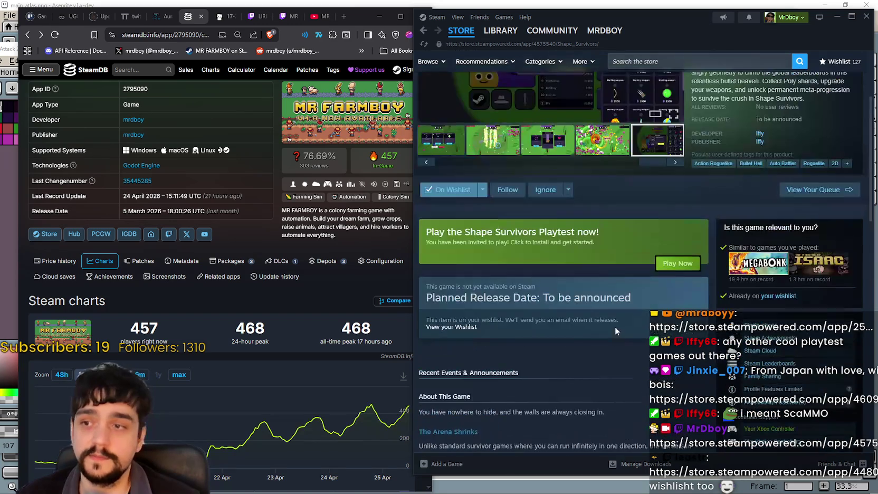
{"action": "scroll", "coordinate": [614, 323], "scroll_direction": "down", "scroll_amount": 1}
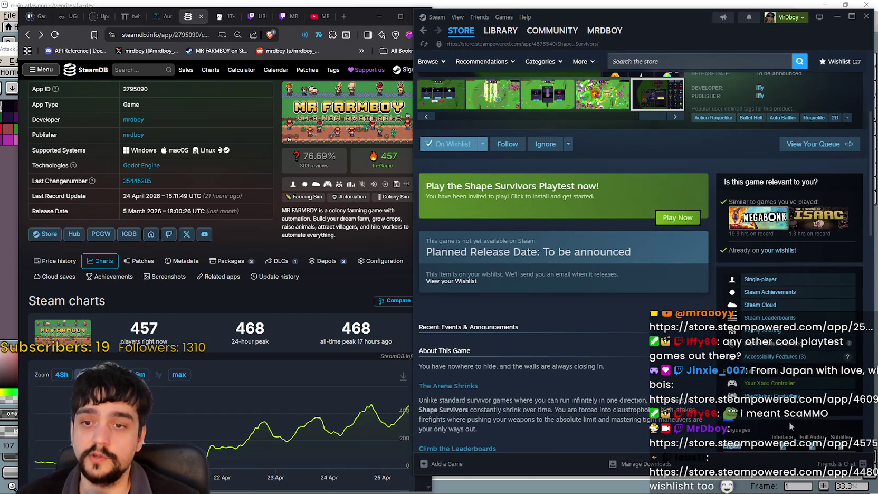
{"action": "scroll", "coordinate": [686, 329], "scroll_direction": "up", "scroll_amount": 4}
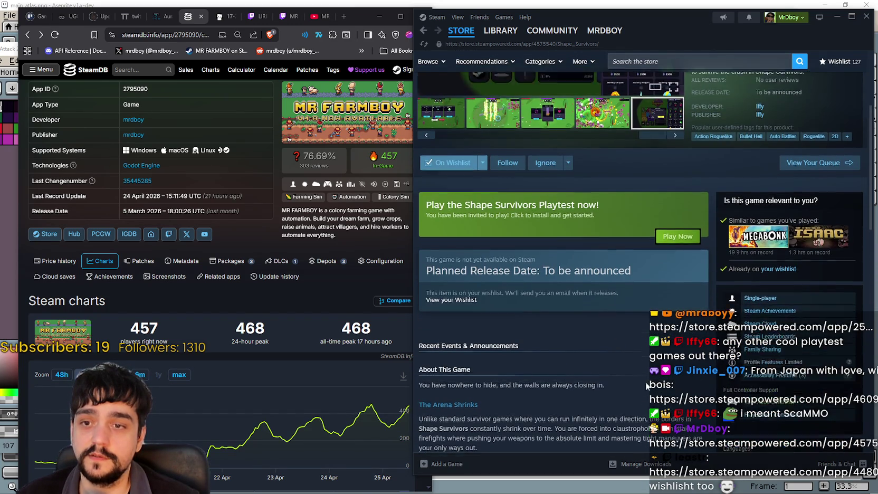
{"action": "scroll", "coordinate": [688, 203], "scroll_direction": "down", "scroll_amount": 1}
{"action": "scroll", "coordinate": [686, 203], "scroll_direction": "up", "scroll_amount": 1}
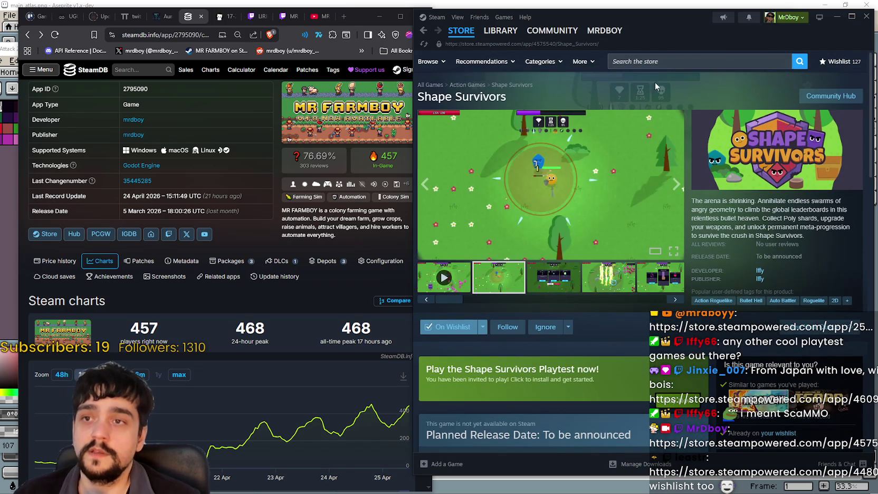
{"action": "left_click", "coordinate": [660, 61]}
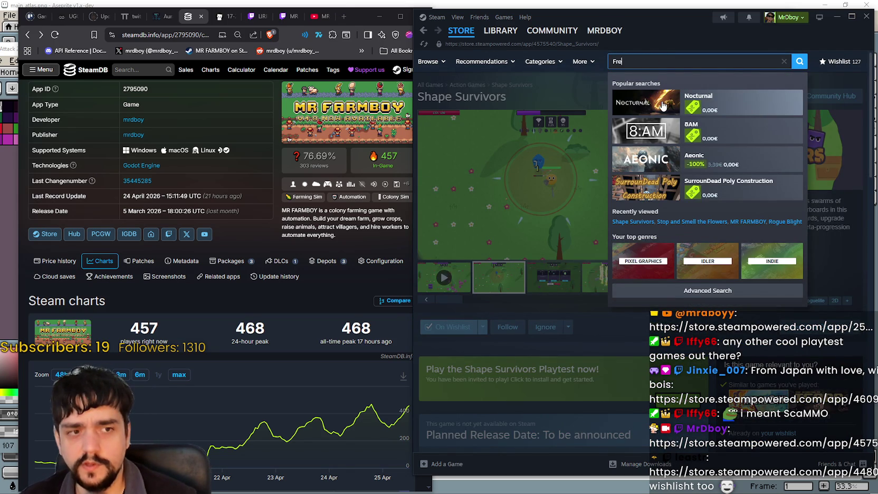
- Search for Freelands, open its store page and preview its screenshots full size
{"action": "type", "text": "elands"}
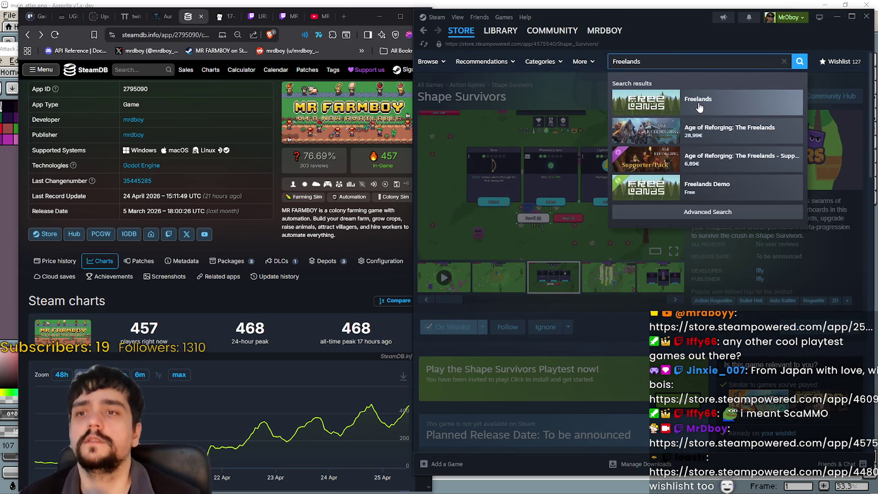
{"action": "left_click", "coordinate": [699, 107]}
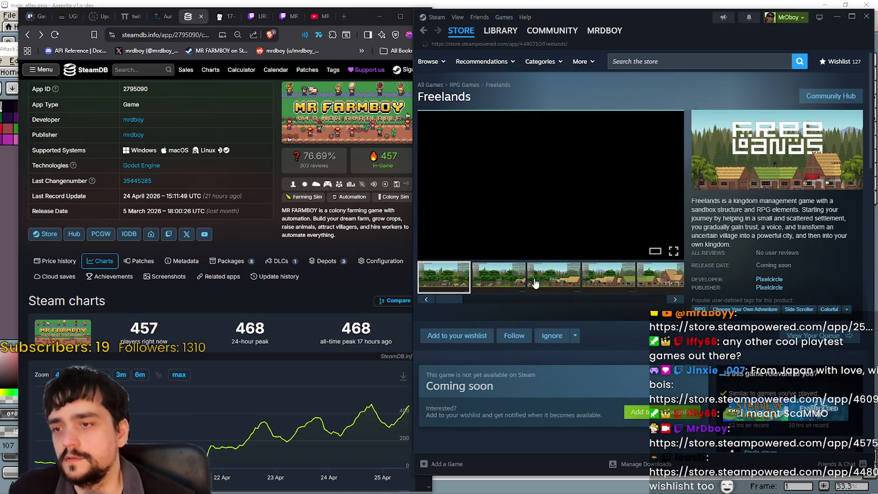
{"action": "left_click", "coordinate": [580, 200]}
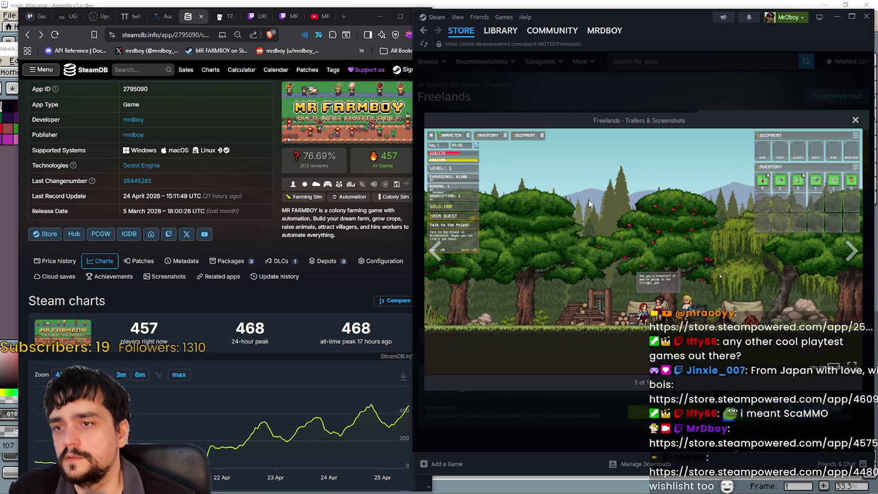
{"action": "left_click", "coordinate": [851, 251]}
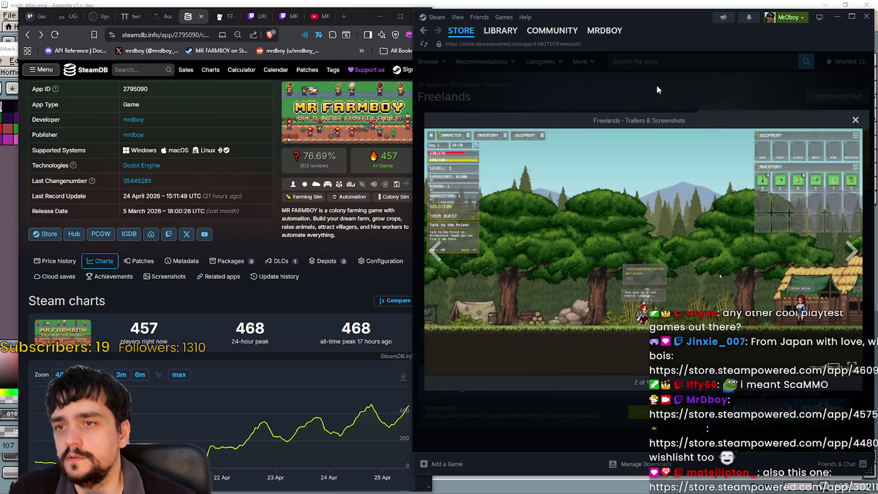
{"action": "left_click", "coordinate": [656, 85]}
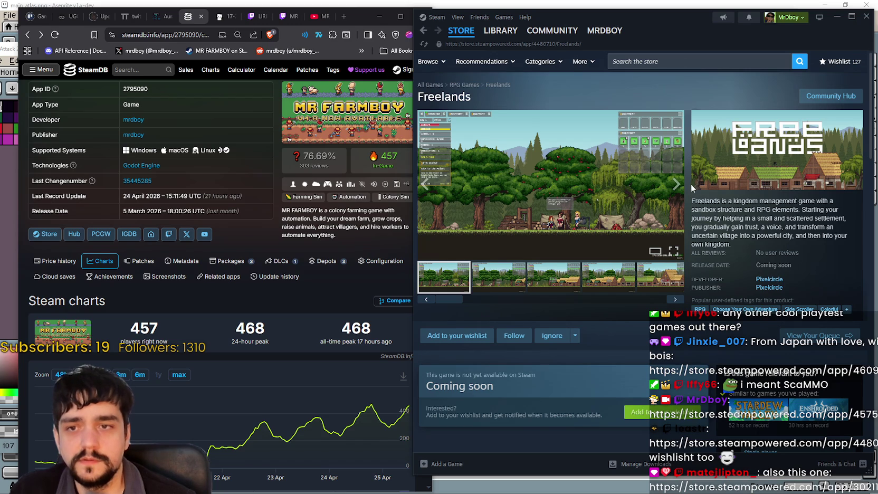
- Reopen the full-size viewer on screenshot 2 of 10 and widen the Steam window leftward
{"action": "left_click", "coordinate": [603, 201]}
{"action": "left_click", "coordinate": [691, 135]}
{"action": "left_click", "coordinate": [585, 225]}
{"action": "left_click", "coordinate": [852, 256]}
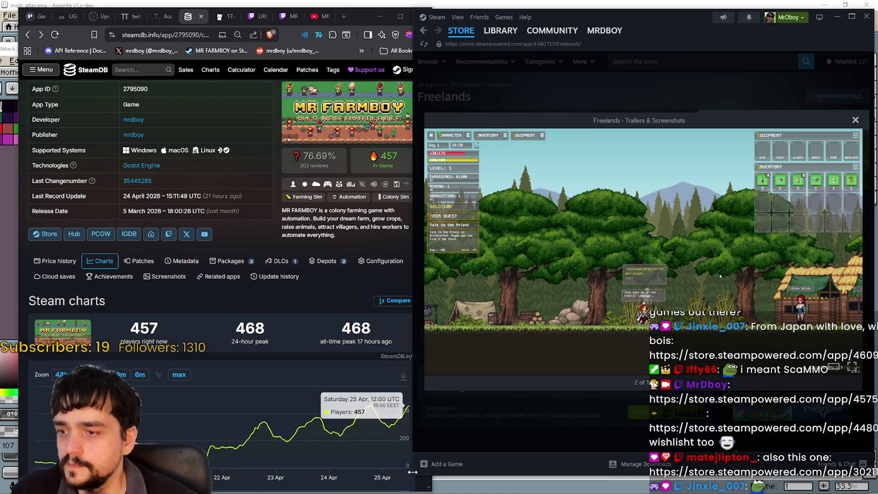
{"action": "left_click_drag", "start_coordinate": [413, 279], "coordinate": [139, 279]}
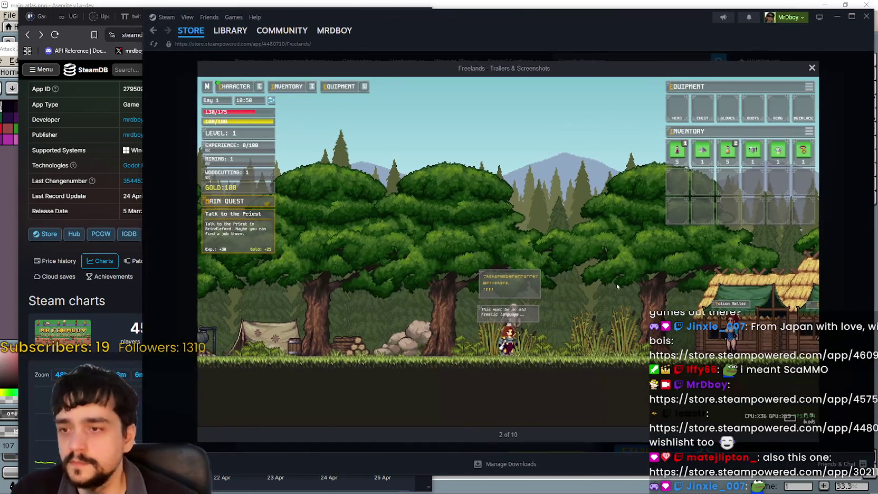
- Step through Freelands screenshots 3 to 10, then close the viewer
{"action": "left_click", "coordinate": [811, 256]}
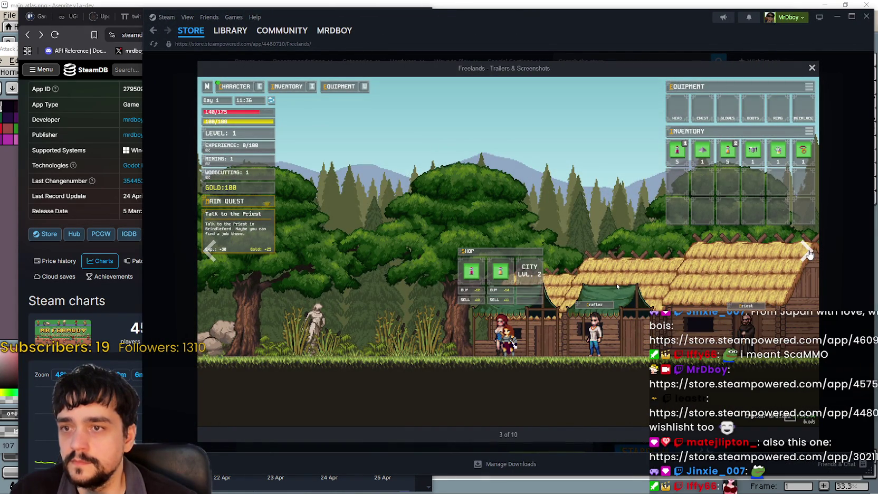
{"action": "left_click", "coordinate": [810, 254]}
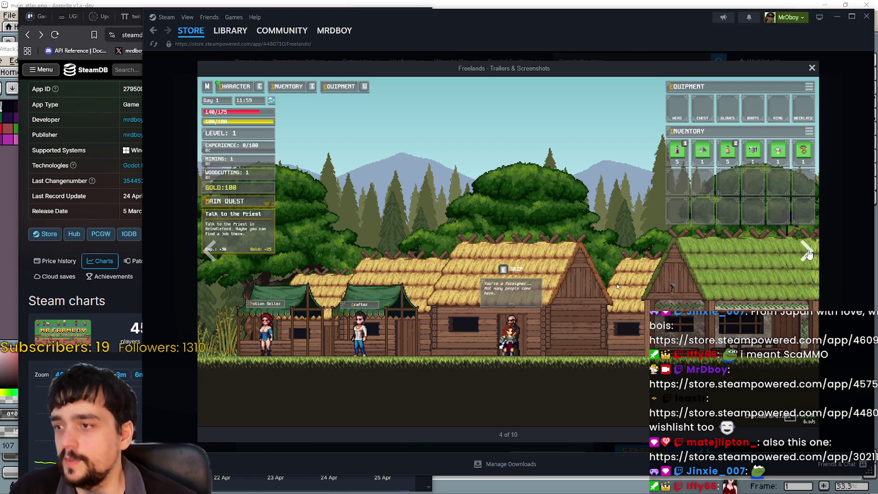
{"action": "left_click", "coordinate": [809, 255]}
{"action": "left_click", "coordinate": [809, 255]}
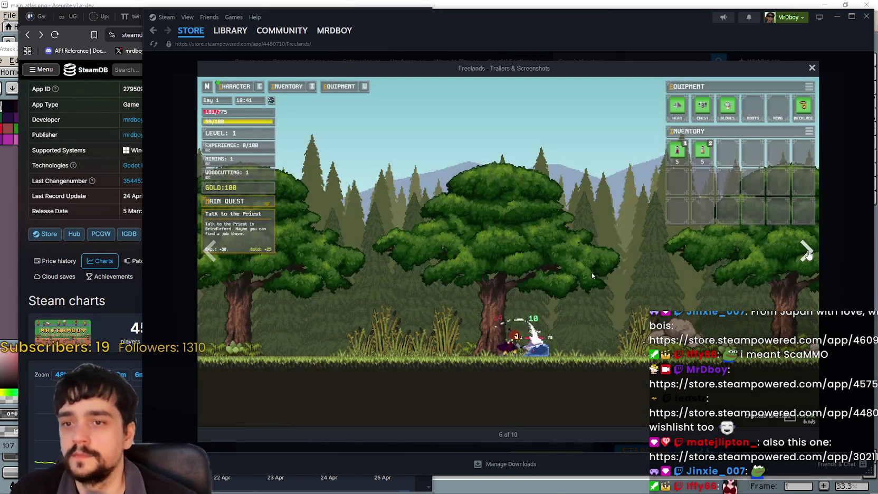
{"action": "left_click", "coordinate": [808, 254]}
{"action": "left_click", "coordinate": [807, 254]}
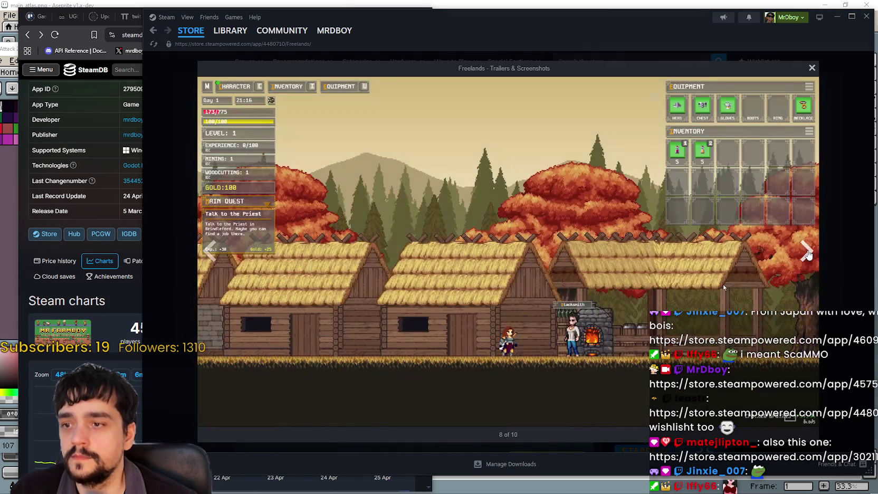
{"action": "left_click", "coordinate": [807, 254]}
{"action": "left_click", "coordinate": [809, 255]}
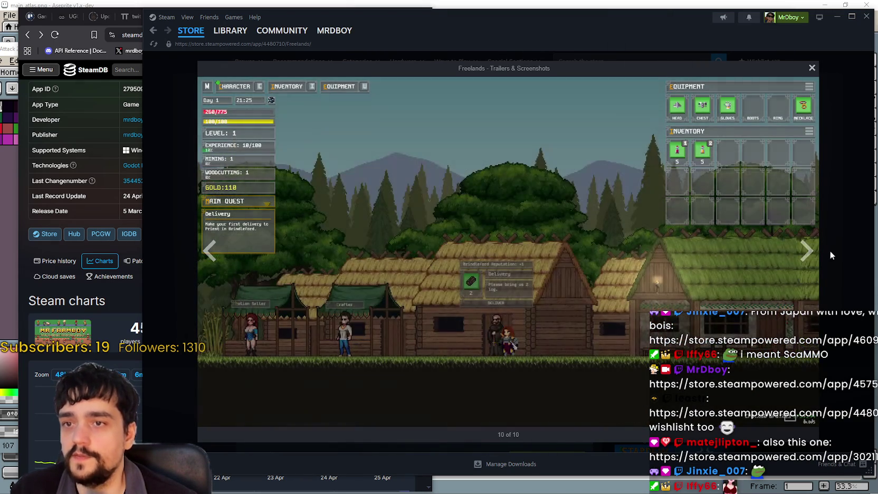
{"action": "left_click", "coordinate": [819, 264]}
{"action": "left_click", "coordinate": [834, 262]}
- Expand the full Freelands description with READ MORE under About This Game
{"action": "scroll", "coordinate": [498, 347], "scroll_direction": "down", "scroll_amount": 5}
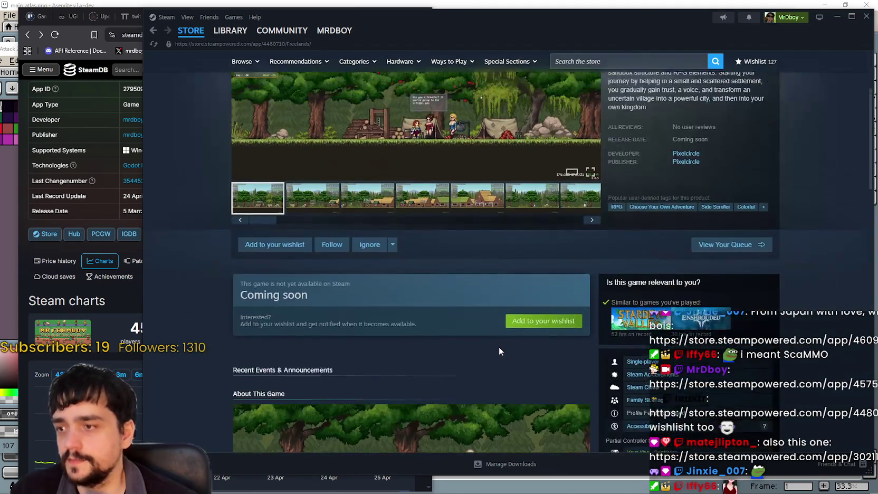
{"action": "scroll", "coordinate": [499, 346], "scroll_direction": "up", "scroll_amount": 5}
{"action": "scroll", "coordinate": [499, 346], "scroll_direction": "down", "scroll_amount": 8}
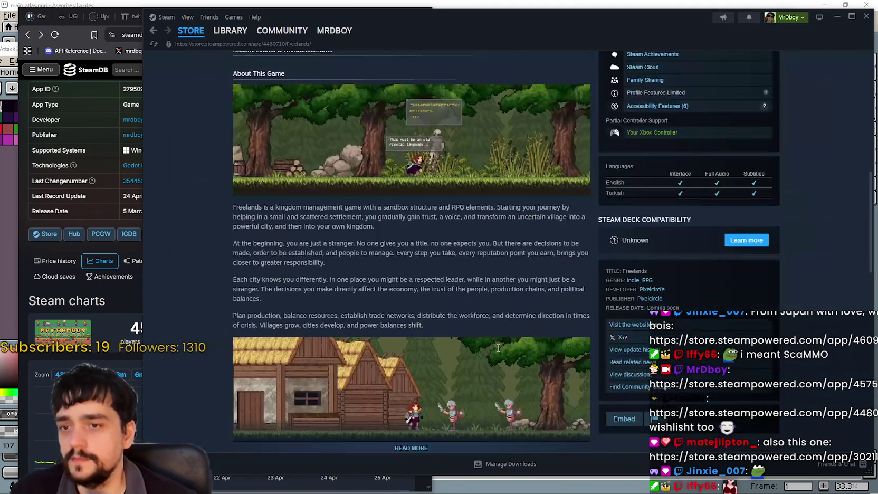
{"action": "left_click", "coordinate": [411, 310]}
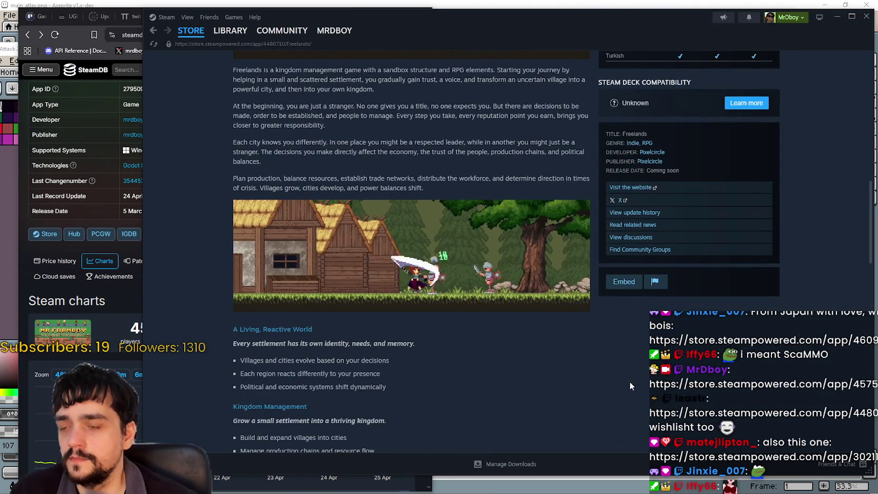
{"action": "scroll", "coordinate": [631, 391], "scroll_direction": "up", "scroll_amount": 3}
{"action": "scroll", "coordinate": [231, 262], "scroll_direction": "up", "scroll_amount": 2}
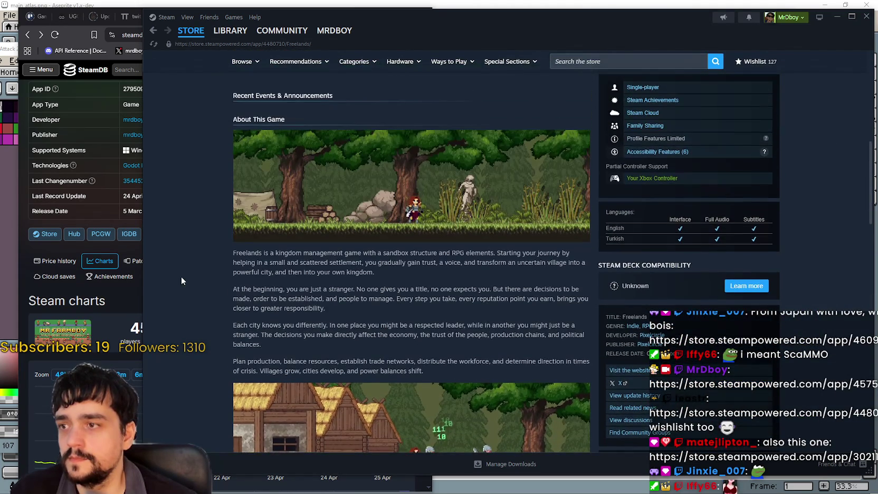
- Select the first description paragraph and the paragraph about planning production
{"action": "mouse_move", "coordinate": [234, 253]}
{"action": "left_mouse_down"}
{"action": "mouse_move", "coordinate": [527, 264]}
{"action": "mouse_move", "coordinate": [443, 269]}
{"action": "mouse_move", "coordinate": [413, 290]}
{"action": "mouse_move", "coordinate": [347, 269]}
{"action": "mouse_move", "coordinate": [375, 255]}
{"action": "mouse_move", "coordinate": [473, 265]}
{"action": "mouse_move", "coordinate": [444, 290]}
{"action": "left_mouse_up"}
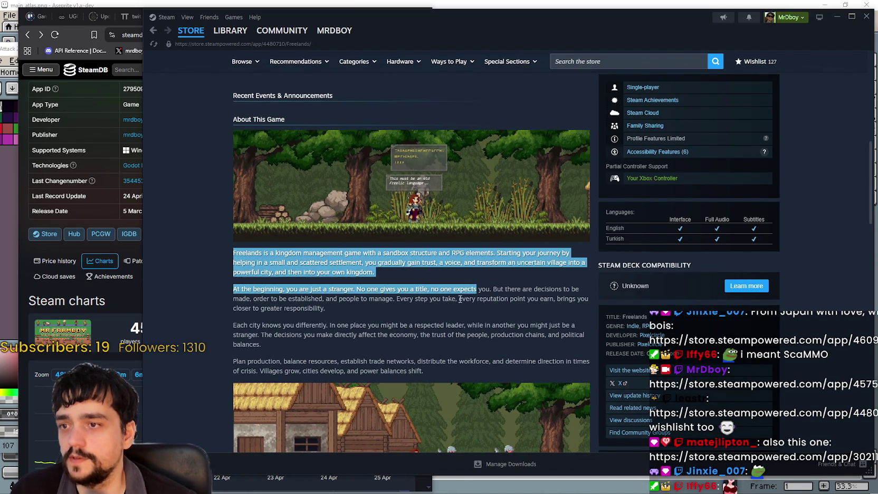
{"action": "scroll", "coordinate": [341, 252], "scroll_direction": "down", "scroll_amount": 2}
{"action": "left_click", "coordinate": [273, 230]}
{"action": "mouse_move", "coordinate": [273, 231]}
{"action": "left_mouse_down"}
{"action": "mouse_move", "coordinate": [275, 197]}
{"action": "mouse_move", "coordinate": [362, 255]}
{"action": "left_mouse_up"}
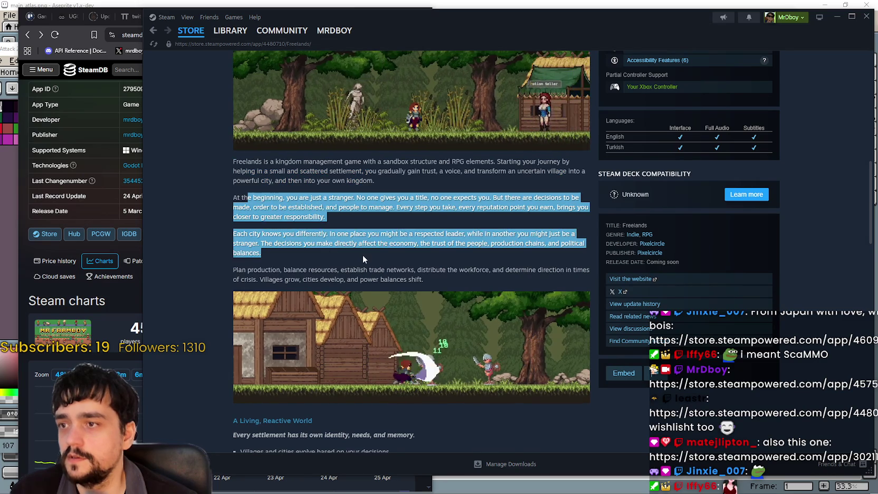
{"action": "left_click", "coordinate": [361, 256]}
{"action": "scroll", "coordinate": [360, 256], "scroll_direction": "down", "scroll_amount": 1}
{"action": "left_click_drag", "start_coordinate": [242, 220], "coordinate": [455, 230]}
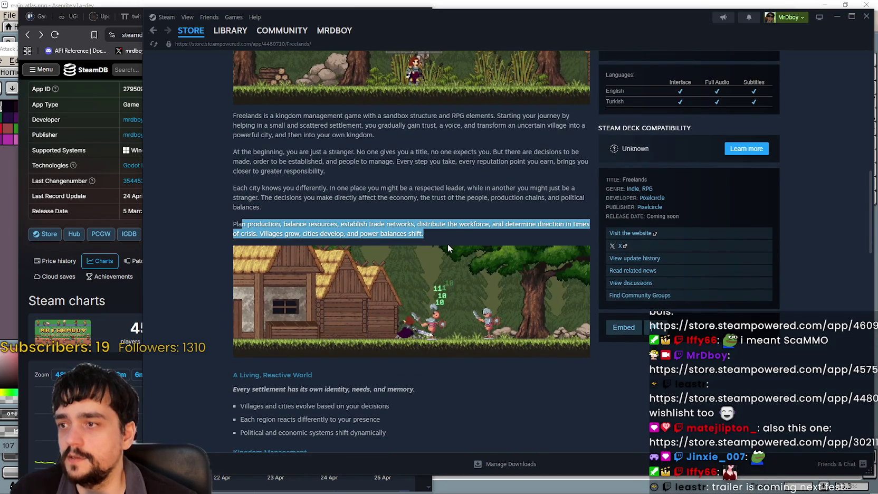
{"action": "left_click", "coordinate": [447, 244]}
- Select the System Requirements details, then show the third and fourth gallery screenshots
{"action": "scroll", "coordinate": [340, 233], "scroll_direction": "down", "scroll_amount": 2}
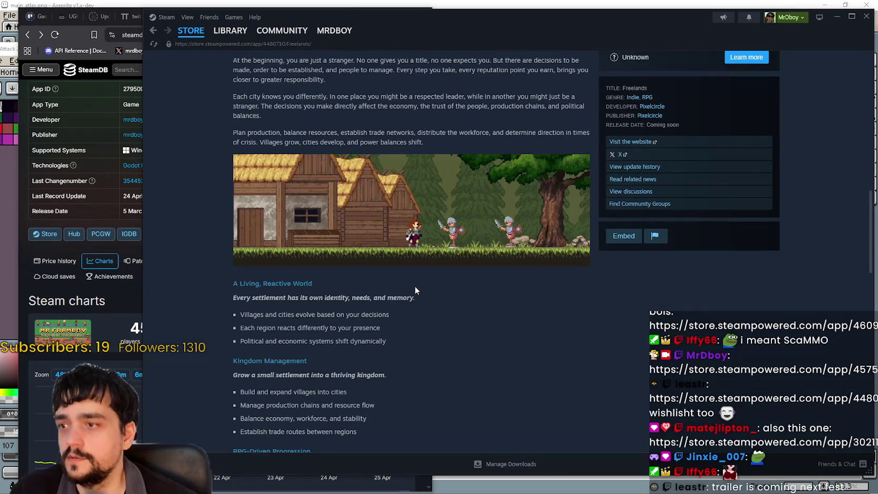
{"action": "scroll", "coordinate": [414, 285], "scroll_direction": "down", "scroll_amount": 5}
{"action": "scroll", "coordinate": [415, 289], "scroll_direction": "down", "scroll_amount": 1}
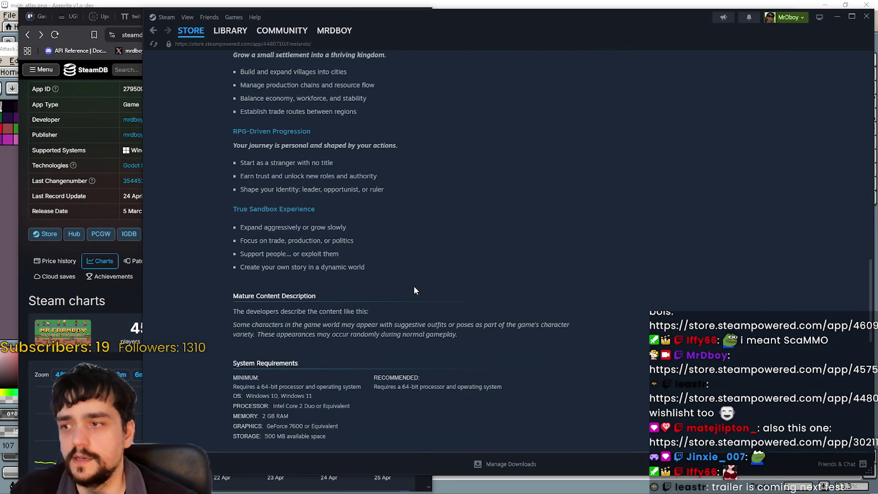
{"action": "left_click_drag", "start_coordinate": [227, 308], "coordinate": [524, 338]}
{"action": "left_click", "coordinate": [479, 328]}
{"action": "scroll", "coordinate": [465, 326], "scroll_direction": "up", "scroll_amount": 10}
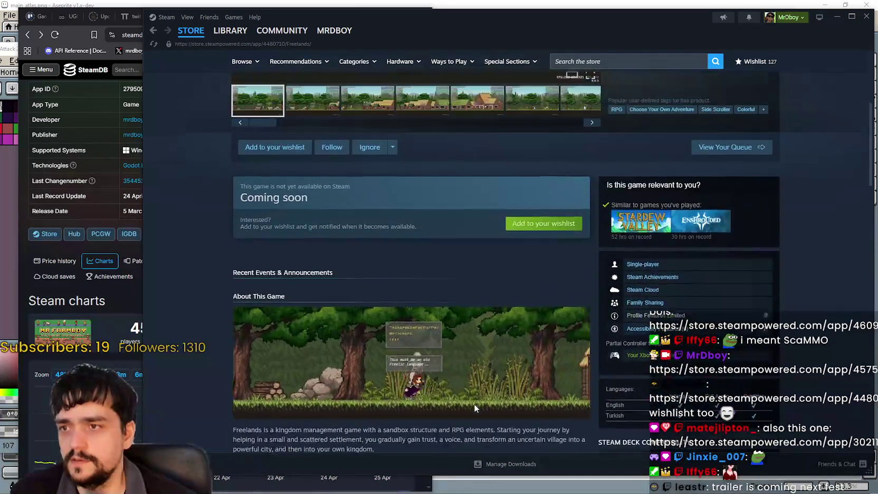
{"action": "scroll", "coordinate": [474, 407], "scroll_direction": "up", "scroll_amount": 4}
{"action": "left_click", "coordinate": [368, 335]}
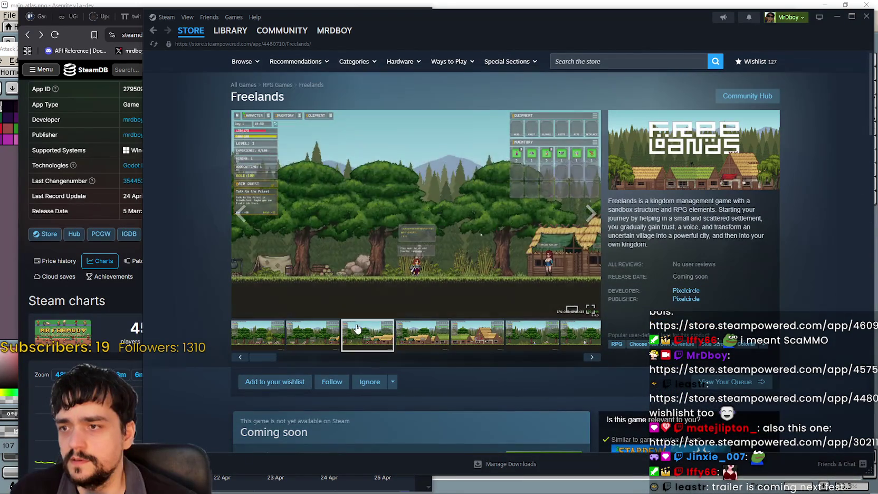
{"action": "left_click", "coordinate": [422, 335]}
- View the fourth through sixth Freelands screenshots full-size, then close the viewer
{"action": "left_click", "coordinate": [557, 143]}
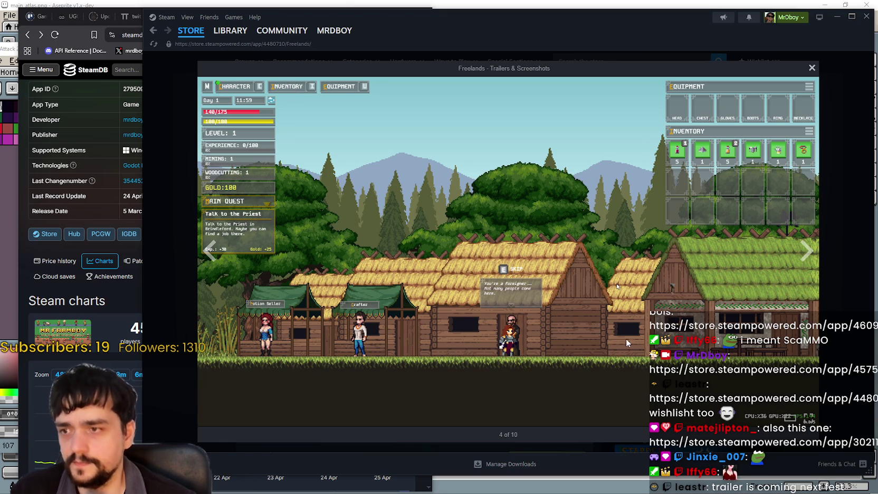
{"action": "left_click", "coordinate": [810, 257]}
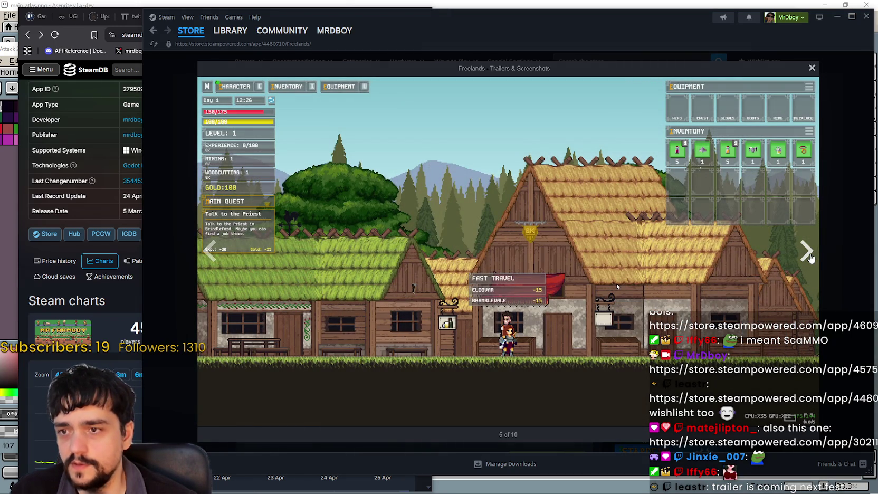
{"action": "left_click", "coordinate": [808, 254]}
{"action": "left_click", "coordinate": [825, 304]}
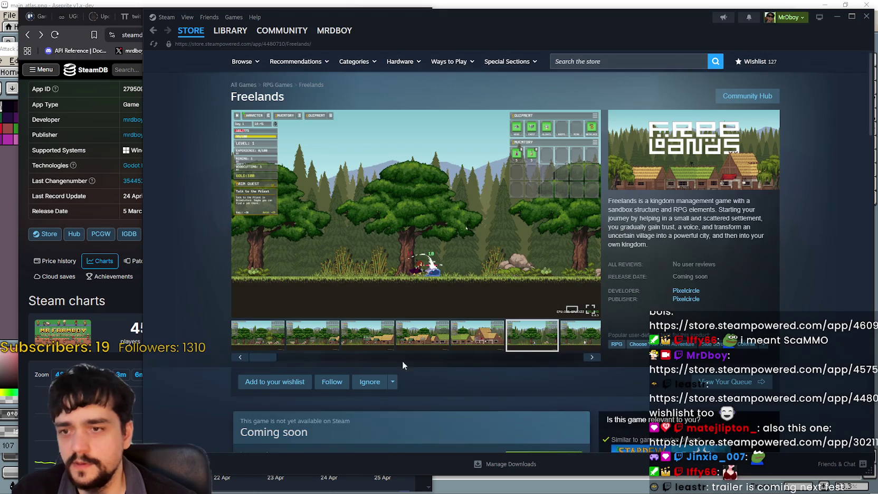
- Select description paragraphs and the feature list from Every settlement and Kingdom Management
{"action": "scroll", "coordinate": [409, 364], "scroll_direction": "down", "scroll_amount": 10}
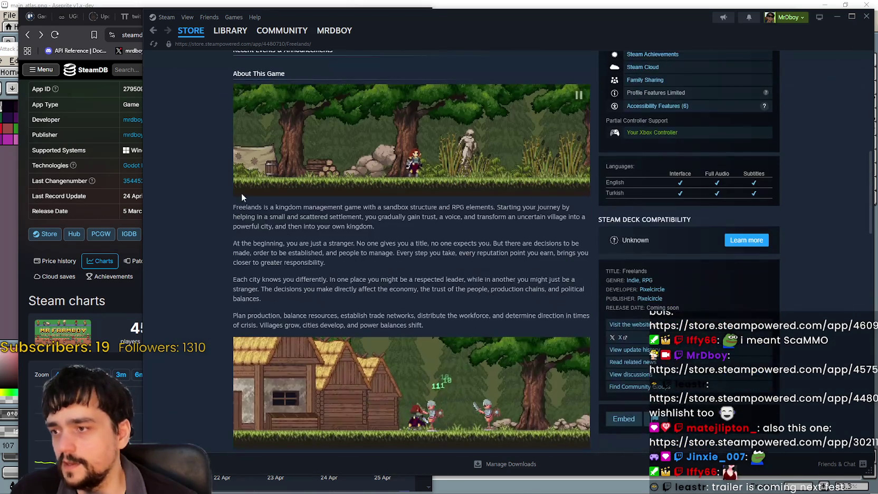
{"action": "mouse_move", "coordinate": [246, 207]}
{"action": "left_mouse_down"}
{"action": "mouse_move", "coordinate": [328, 262]}
{"action": "mouse_move", "coordinate": [497, 334]}
{"action": "left_mouse_up"}
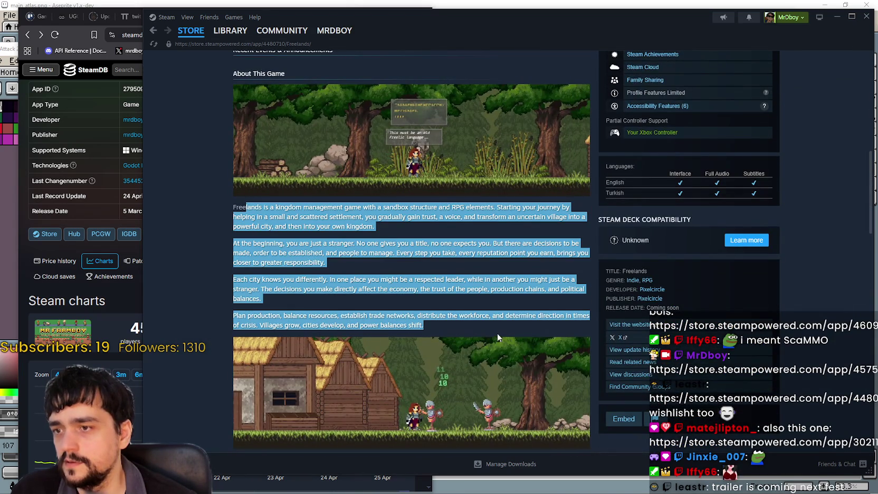
{"action": "scroll", "coordinate": [498, 333], "scroll_direction": "down", "scroll_amount": 5}
{"action": "mouse_move", "coordinate": [234, 206]}
{"action": "left_mouse_down"}
{"action": "mouse_move", "coordinate": [355, 342]}
{"action": "mouse_move", "coordinate": [301, 199]}
{"action": "mouse_move", "coordinate": [444, 273]}
{"action": "left_mouse_up"}
{"action": "mouse_move", "coordinate": [237, 202]}
{"action": "left_mouse_down"}
{"action": "mouse_move", "coordinate": [327, 440]}
{"action": "mouse_move", "coordinate": [359, 248]}
{"action": "mouse_move", "coordinate": [337, 236]}
{"action": "left_mouse_up"}
{"action": "left_click", "coordinate": [229, 197]}
{"action": "left_click", "coordinate": [384, 243]}
{"action": "left_click_drag", "start_coordinate": [391, 259], "coordinate": [317, 449]}
{"action": "left_click", "coordinate": [428, 331]}
- Select the Build and expand bullets and the Each region reacts text, then scroll up
{"action": "scroll", "coordinate": [395, 316], "scroll_direction": "down", "scroll_amount": 1}
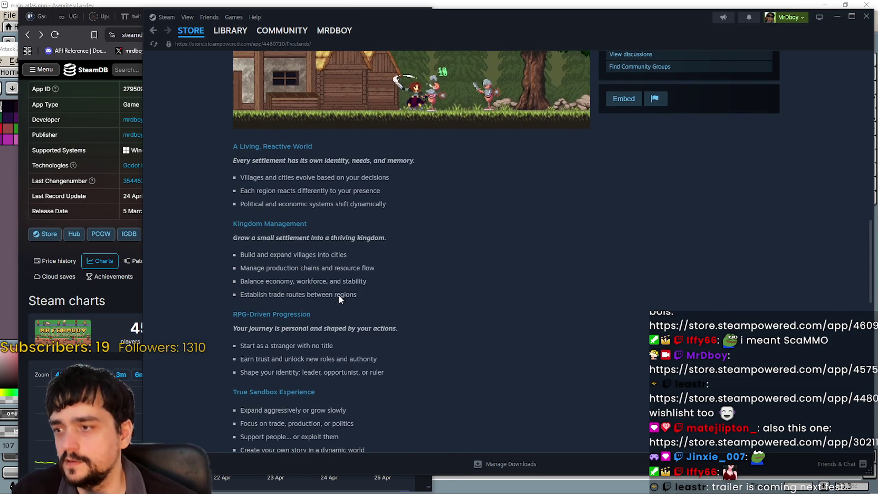
{"action": "mouse_move", "coordinate": [366, 300]}
{"action": "left_mouse_down"}
{"action": "mouse_move", "coordinate": [208, 238]}
{"action": "mouse_move", "coordinate": [225, 223]}
{"action": "mouse_move", "coordinate": [217, 176]}
{"action": "mouse_move", "coordinate": [234, 179]}
{"action": "mouse_move", "coordinate": [234, 191]}
{"action": "left_mouse_up"}
{"action": "left_click", "coordinate": [289, 268]}
{"action": "mouse_move", "coordinate": [290, 249]}
{"action": "left_mouse_down"}
{"action": "mouse_move", "coordinate": [474, 336]}
{"action": "mouse_move", "coordinate": [482, 351]}
{"action": "left_mouse_up"}
{"action": "scroll", "coordinate": [482, 351], "scroll_direction": "down", "scroll_amount": 3}
{"action": "left_click", "coordinate": [439, 304]}
{"action": "mouse_move", "coordinate": [236, 53]}
{"action": "left_mouse_down"}
{"action": "mouse_move", "coordinate": [257, 98]}
{"action": "mouse_move", "coordinate": [454, 377]}
{"action": "mouse_move", "coordinate": [456, 354]}
{"action": "left_mouse_up"}
{"action": "scroll", "coordinate": [489, 350], "scroll_direction": "up", "scroll_amount": 5}
{"action": "scroll", "coordinate": [604, 393], "scroll_direction": "up", "scroll_amount": 5}
{"action": "scroll", "coordinate": [605, 393], "scroll_direction": "up", "scroll_amount": 6}
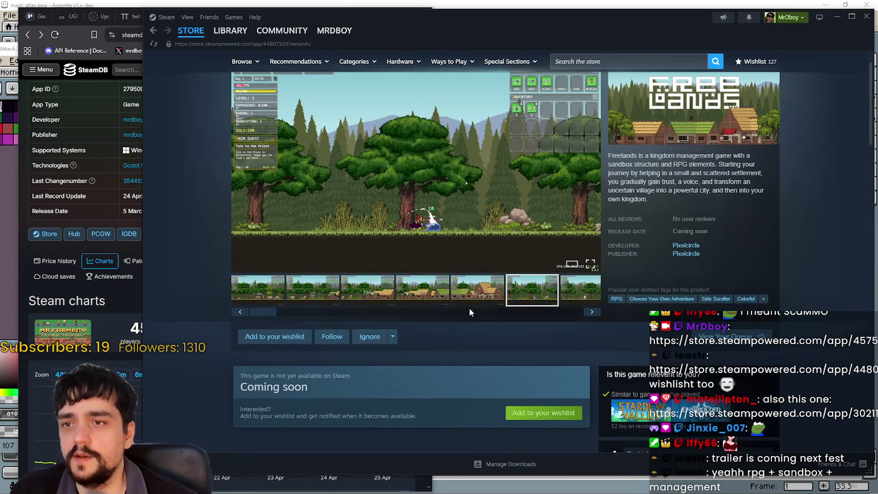
- Scroll through the Freelands description and clear the text selection
{"action": "scroll", "coordinate": [465, 304], "scroll_direction": "up", "scroll_amount": 1}
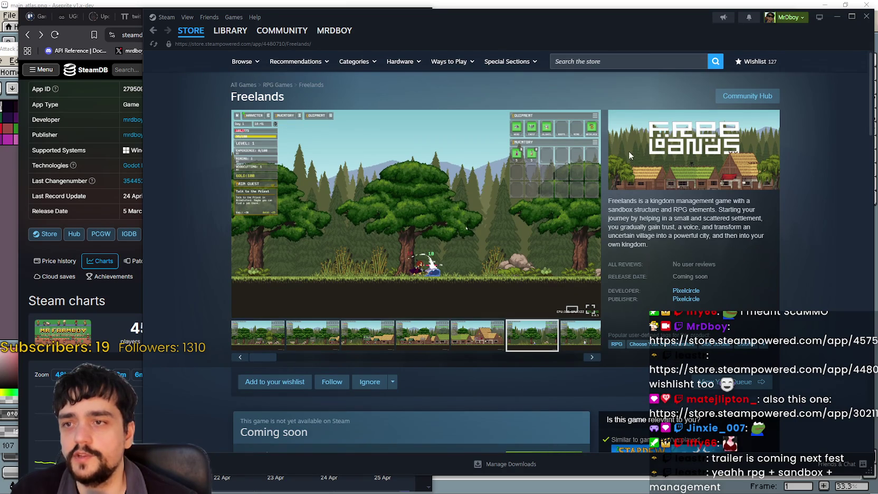
{"action": "scroll", "coordinate": [736, 226], "scroll_direction": "down", "scroll_amount": 2}
{"action": "scroll", "coordinate": [736, 227], "scroll_direction": "down", "scroll_amount": 2}
{"action": "scroll", "coordinate": [734, 251], "scroll_direction": "up", "scroll_amount": 4}
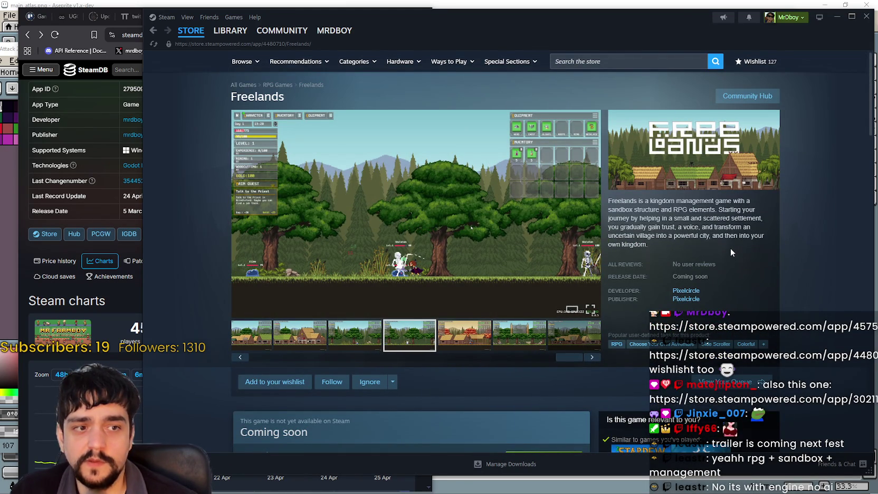
{"action": "scroll", "coordinate": [315, 291], "scroll_direction": "down", "scroll_amount": 15}
{"action": "scroll", "coordinate": [448, 242], "scroll_direction": "down", "scroll_amount": 3}
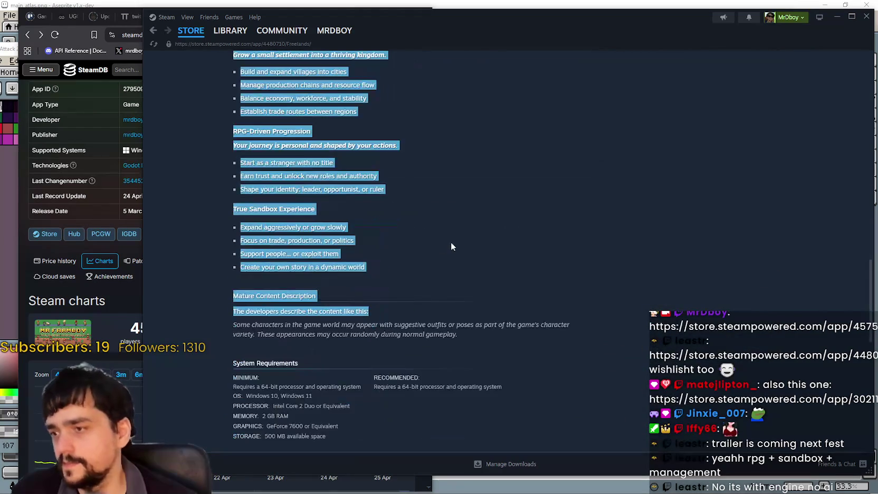
{"action": "left_click", "coordinate": [450, 242]}
{"action": "scroll", "coordinate": [412, 396], "scroll_direction": "up", "scroll_amount": 1}
- Select the True Sandbox Experience bullets and the A Living, Reactive World feature list
{"action": "mouse_move", "coordinate": [356, 395]}
{"action": "left_mouse_down"}
{"action": "mouse_move", "coordinate": [241, 363]}
{"action": "mouse_move", "coordinate": [240, 104]}
{"action": "left_mouse_up"}
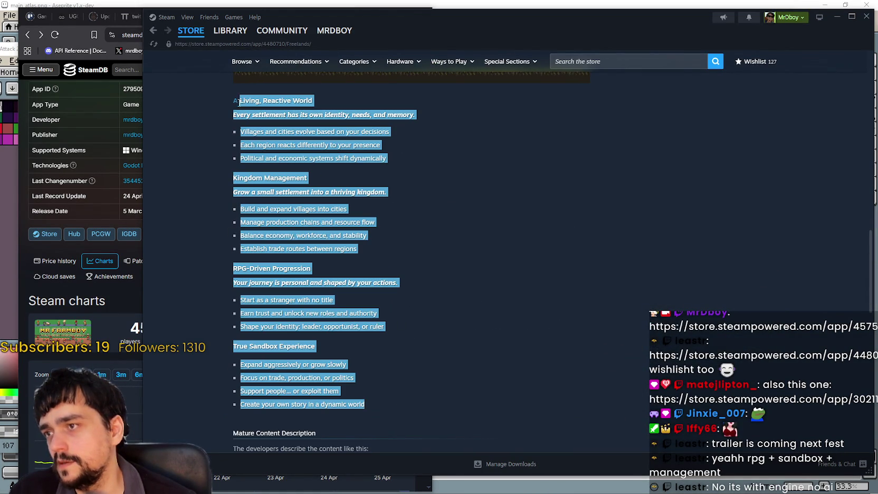
{"action": "scroll", "coordinate": [546, 336], "scroll_direction": "down", "scroll_amount": 1}
{"action": "scroll", "coordinate": [543, 342], "scroll_direction": "up", "scroll_amount": 1}
{"action": "left_click", "coordinate": [539, 348]}
{"action": "mouse_move", "coordinate": [235, 99]}
{"action": "left_mouse_down"}
{"action": "mouse_move", "coordinate": [450, 304]}
{"action": "mouse_move", "coordinate": [448, 400]}
{"action": "left_mouse_up"}
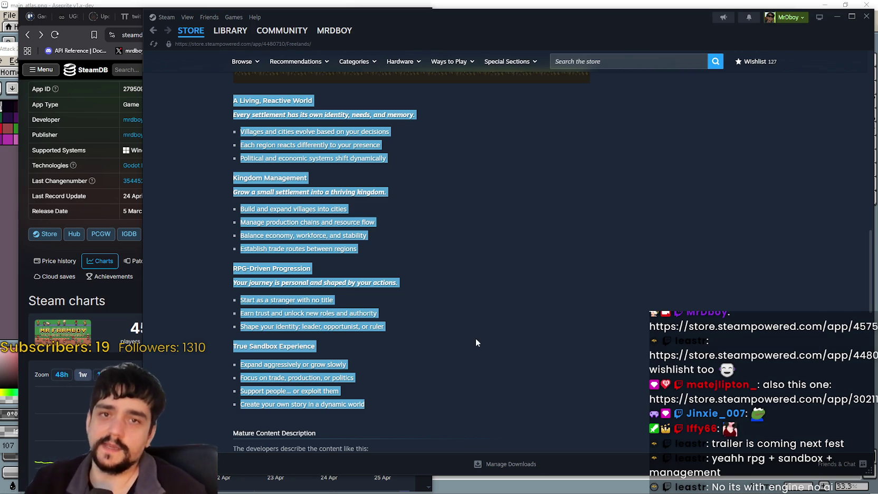
{"action": "scroll", "coordinate": [538, 263], "scroll_direction": "up", "scroll_amount": 3}
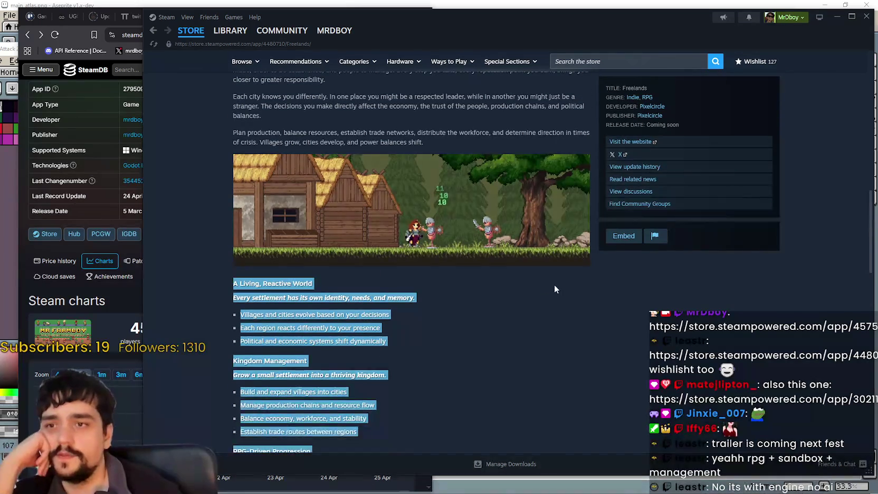
{"action": "left_click", "coordinate": [546, 304]}
- Scroll back to the top of the Freelands store page
{"action": "scroll", "coordinate": [547, 304], "scroll_direction": "up", "scroll_amount": 3}
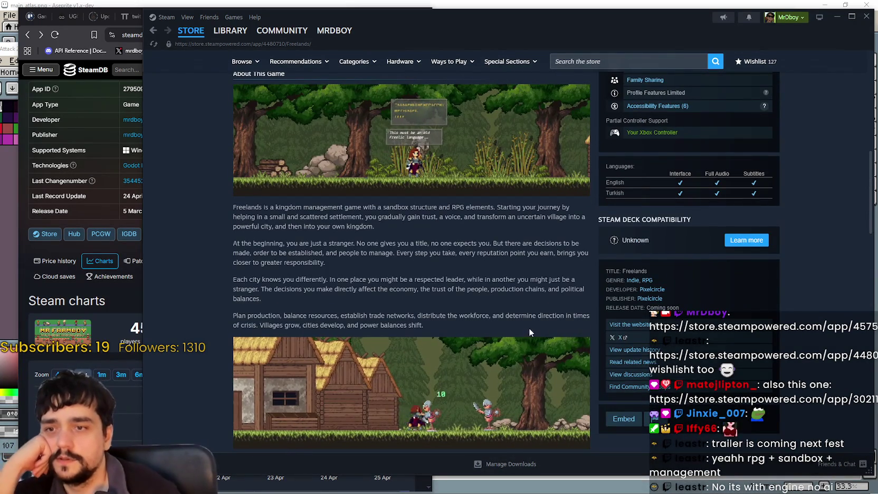
{"action": "scroll", "coordinate": [396, 319], "scroll_direction": "up", "scroll_amount": 2}
{"action": "scroll", "coordinate": [396, 318], "scroll_direction": "down", "scroll_amount": 3}
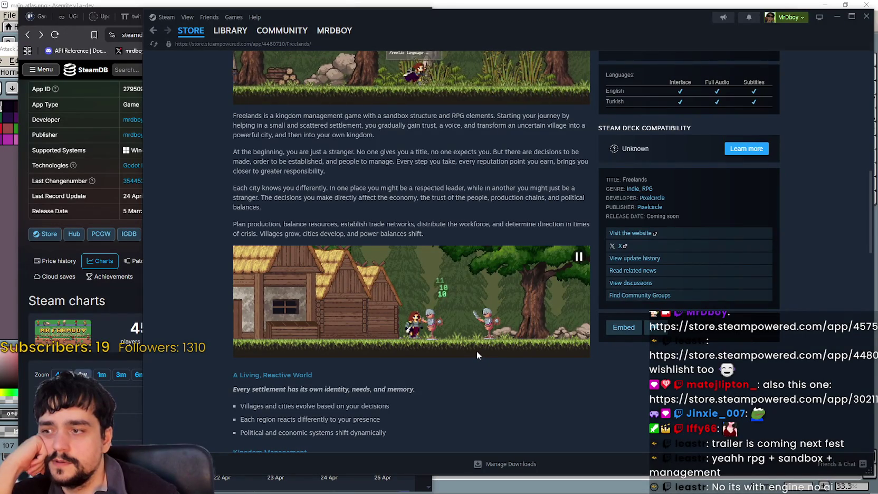
{"action": "scroll", "coordinate": [477, 352], "scroll_direction": "up", "scroll_amount": 10}
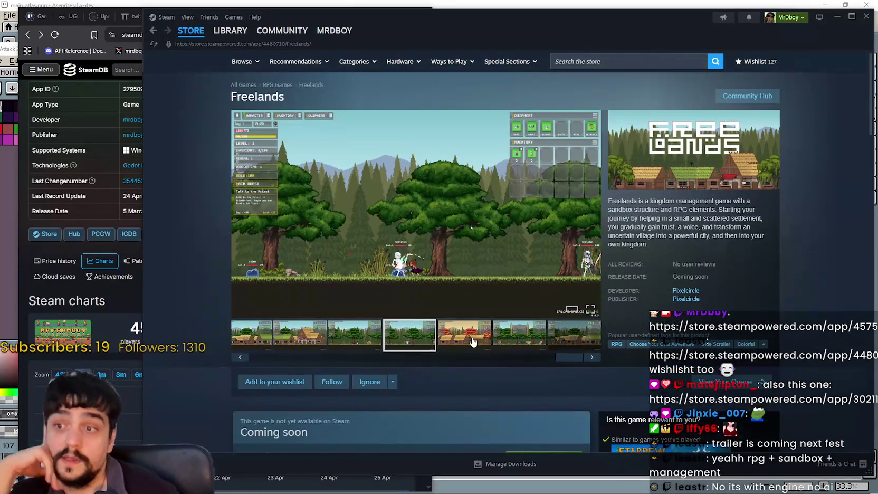
- Show the village screenshot and add Freelands to the wishlist, bringing it to 128
{"action": "left_click", "coordinate": [474, 348]}
{"action": "scroll", "coordinate": [473, 347], "scroll_direction": "down", "scroll_amount": 3}
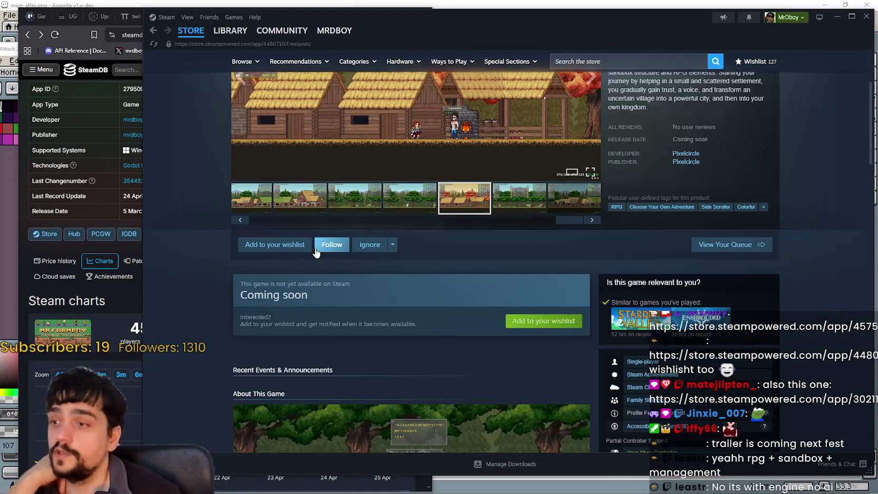
{"action": "left_click", "coordinate": [273, 253]}
{"action": "scroll", "coordinate": [411, 345], "scroll_direction": "up", "scroll_amount": 3}
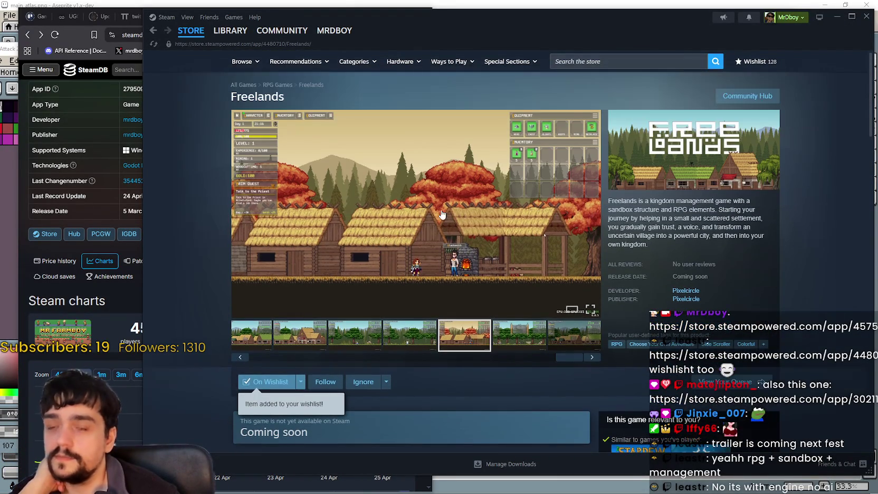
- Search the store for 'Five hearts under one roof' and open its store page
{"action": "left_click", "coordinate": [584, 64]}
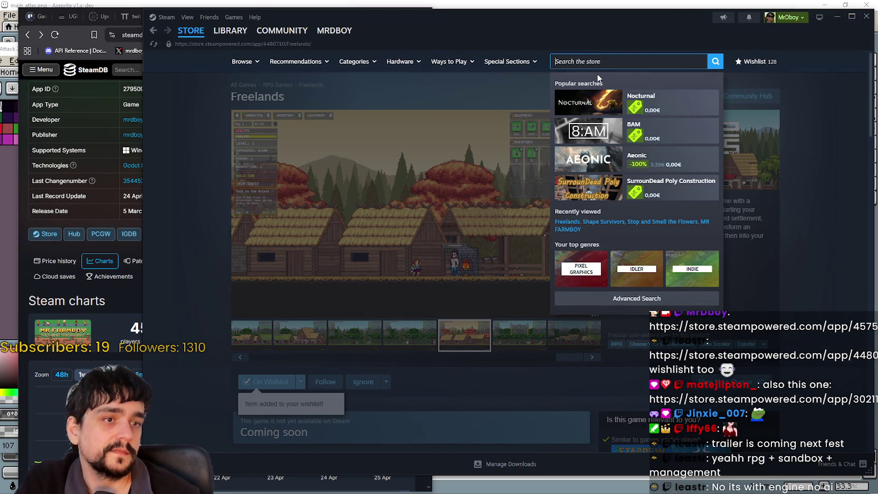
{"action": "type", "text": "Five hearts under"}
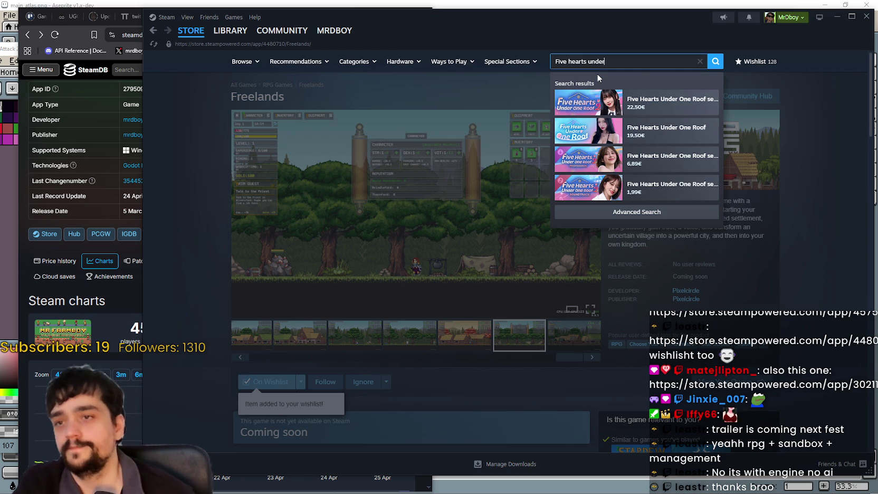
{"action": "type", "text": " one roof"}
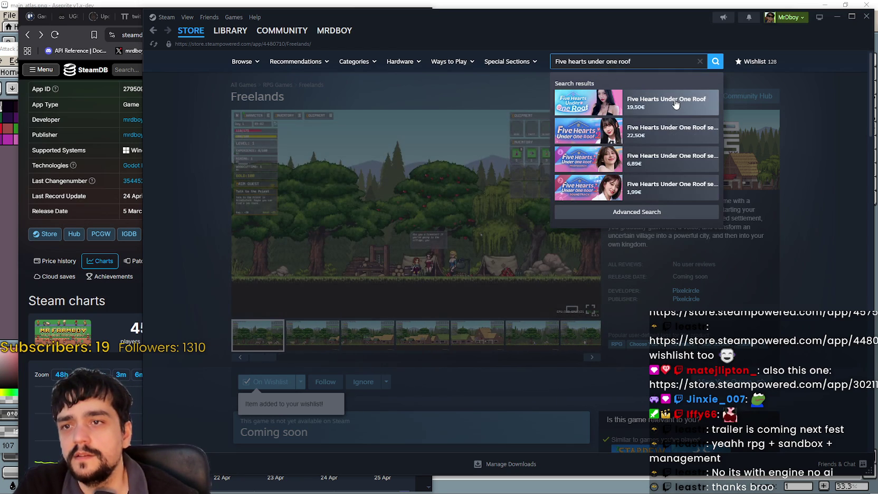
{"action": "left_click", "coordinate": [836, 16]}
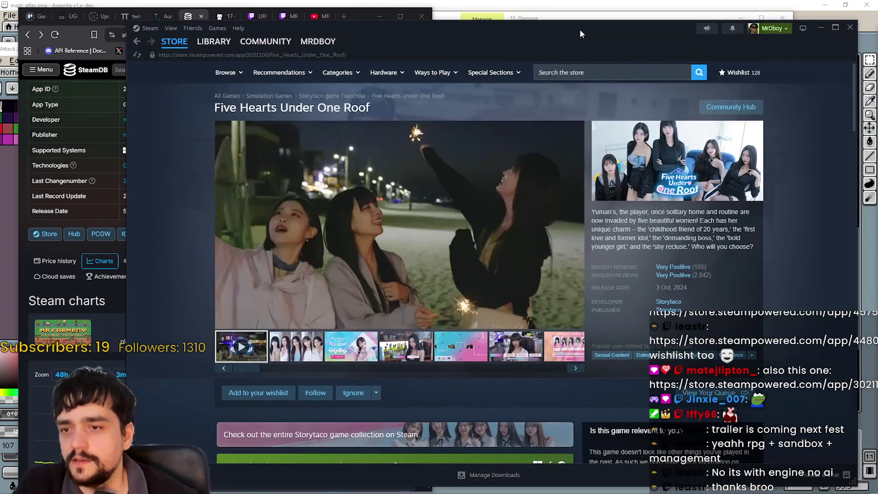
- Reposition the Steam window, then hide it with Alt+F4
{"action": "mouse_move", "coordinate": [579, 30]}
{"action": "left_mouse_down"}
{"action": "mouse_move", "coordinate": [644, 27]}
{"action": "mouse_move", "coordinate": [582, 24]}
{"action": "left_mouse_up"}
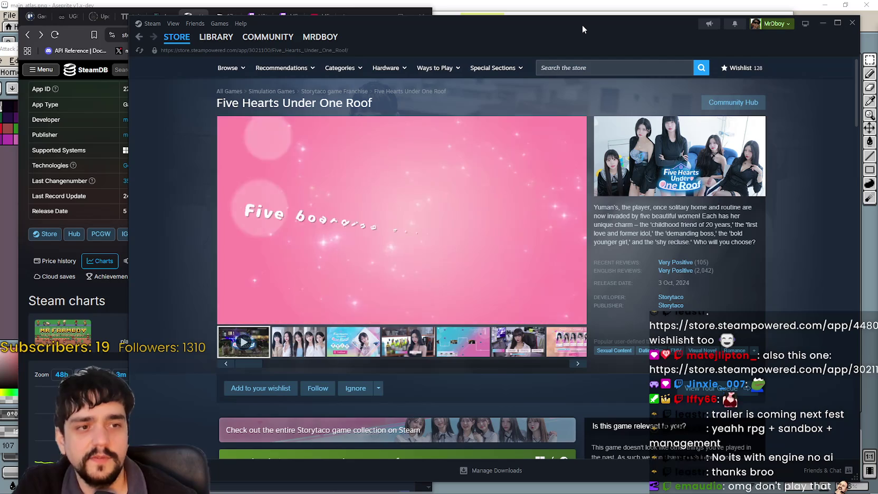
{"action": "left_click_drag", "start_coordinate": [583, 25], "coordinate": [583, 24]}
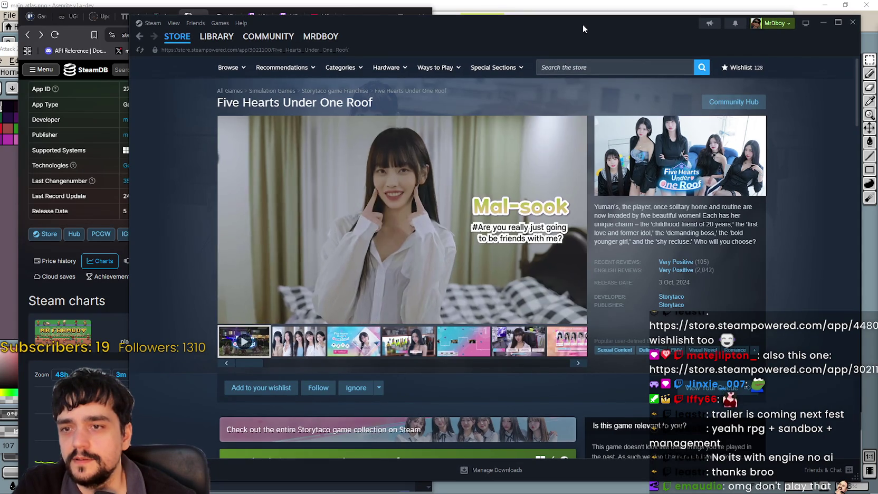
{"action": "key", "text": "alt+F4"}
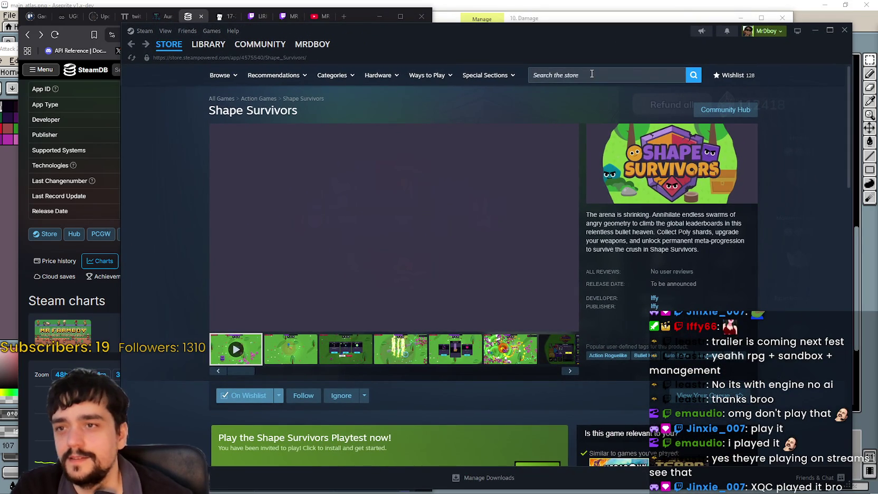
- Check Rhythm and Goose Playtest in the library, then return to the store front page
{"action": "left_click", "coordinate": [592, 77]}
{"action": "left_click", "coordinate": [761, 106]}
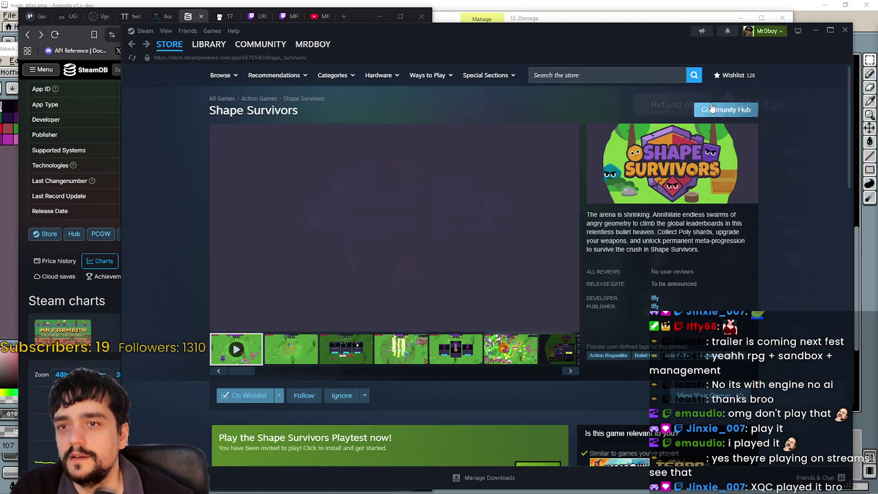
{"action": "left_click", "coordinate": [612, 81]}
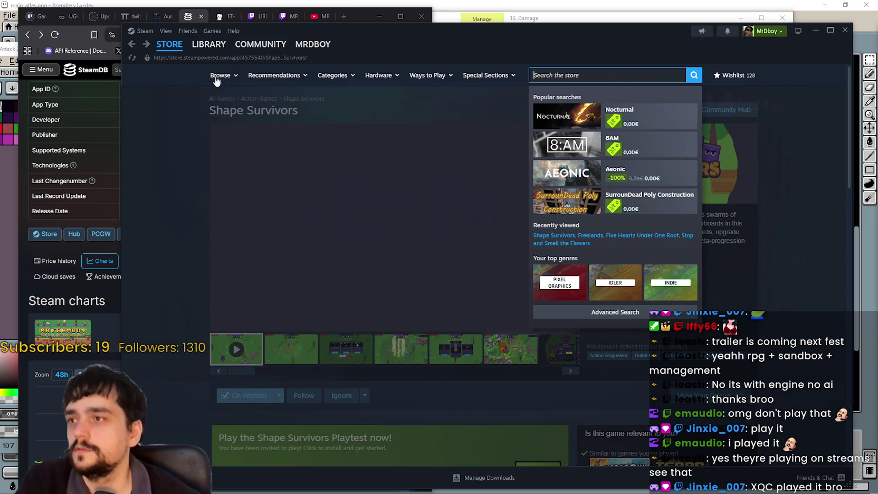
{"action": "left_click", "coordinate": [209, 45]}
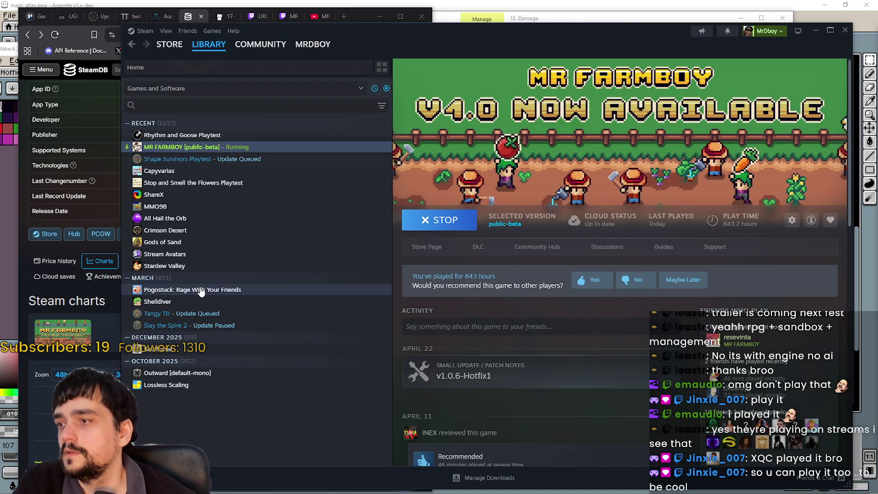
{"action": "left_click", "coordinate": [184, 136]}
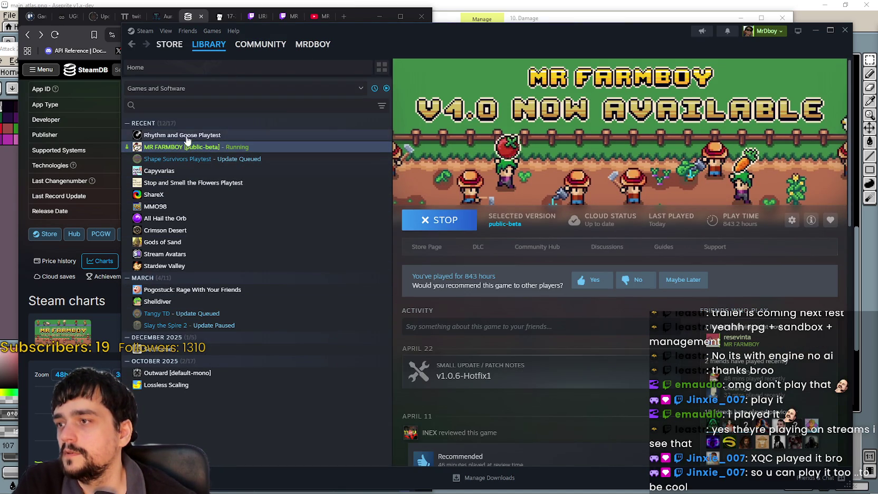
{"action": "left_click", "coordinate": [425, 246]}
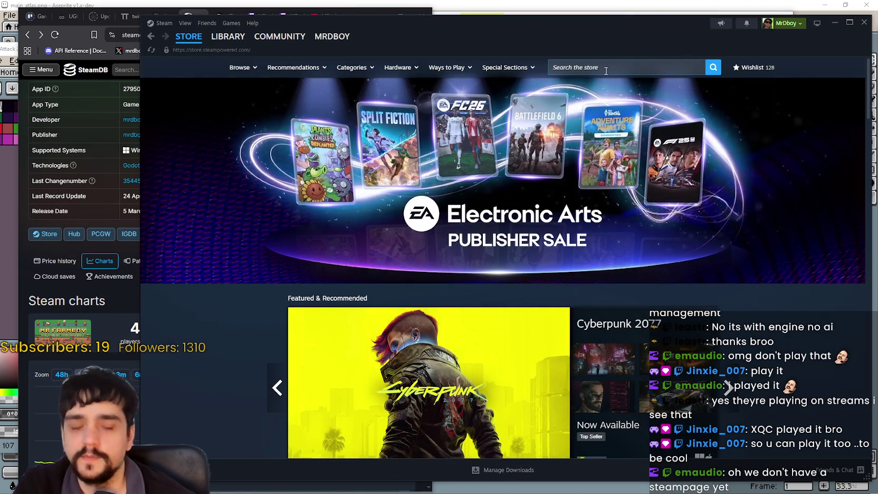
- Advance the Featured & Recommended carousel twice to Vampire Crawlers, then switch to the library
{"action": "left_click", "coordinate": [605, 69]}
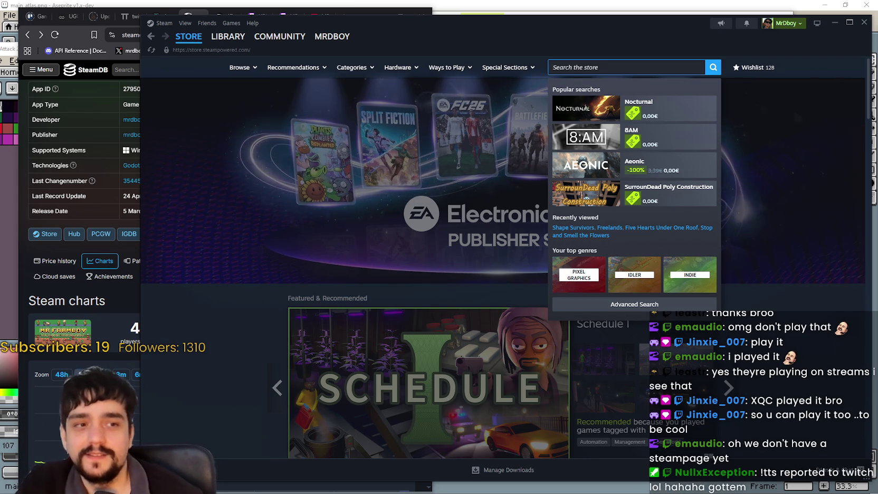
{"action": "key", "text": "Escape"}
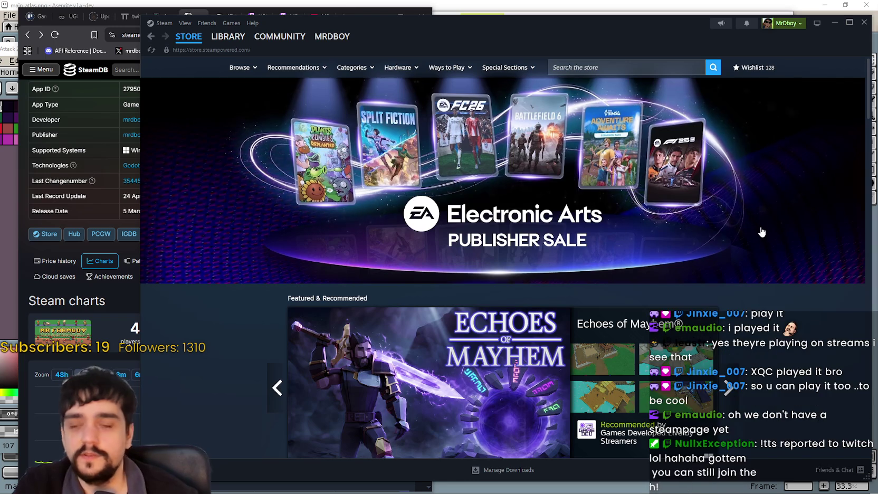
{"action": "scroll", "coordinate": [762, 231], "scroll_direction": "down", "scroll_amount": 1}
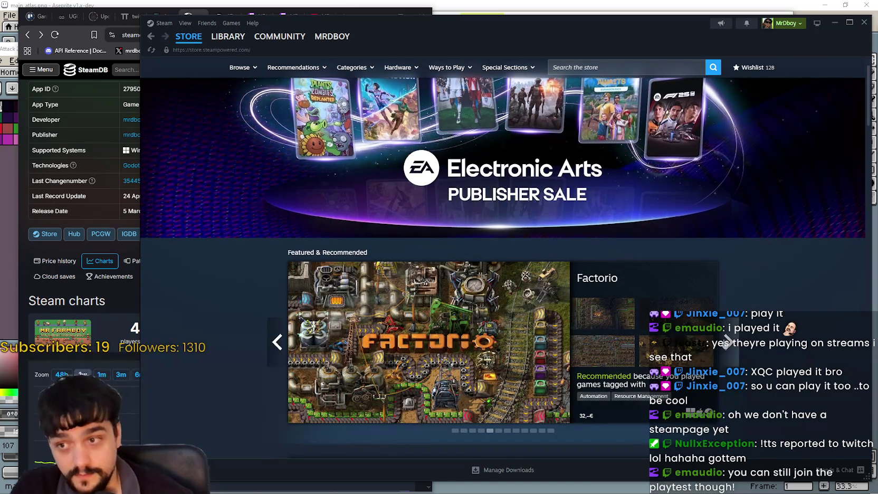
{"action": "left_click", "coordinate": [728, 342]}
{"action": "left_click", "coordinate": [728, 344]}
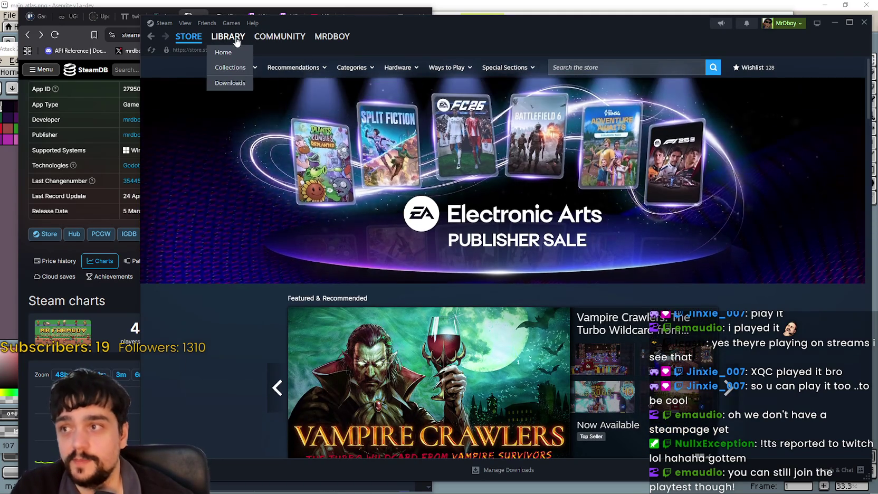
{"action": "left_click", "coordinate": [228, 37]}
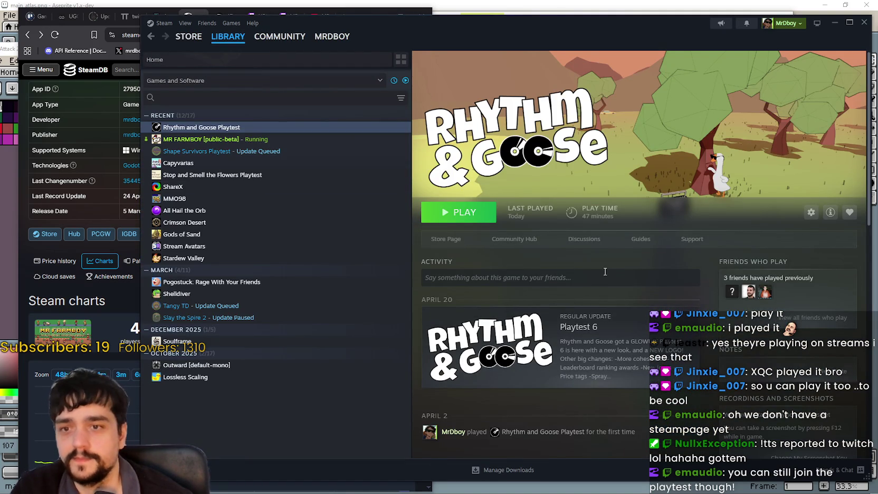
- Open Capyvarias from the library's Recent list to see its playtime and achievements
{"action": "mouse_move", "coordinate": [241, 43]}
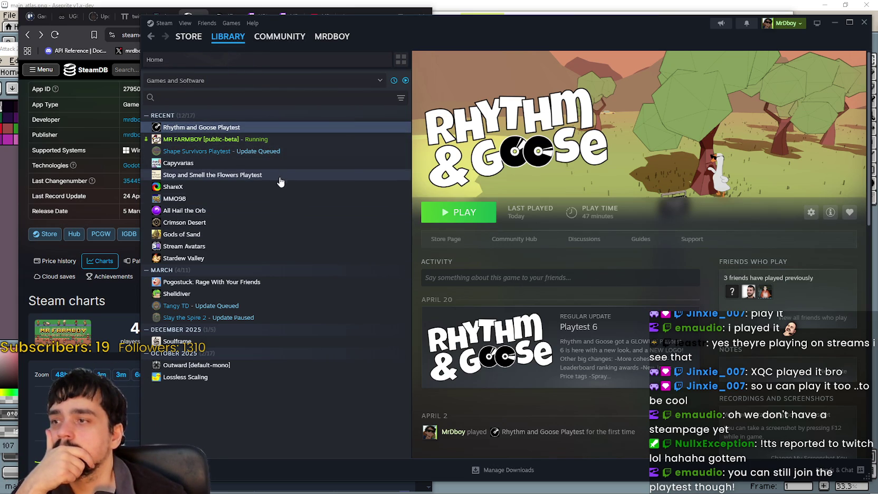
{"action": "mouse_move", "coordinate": [294, 50]}
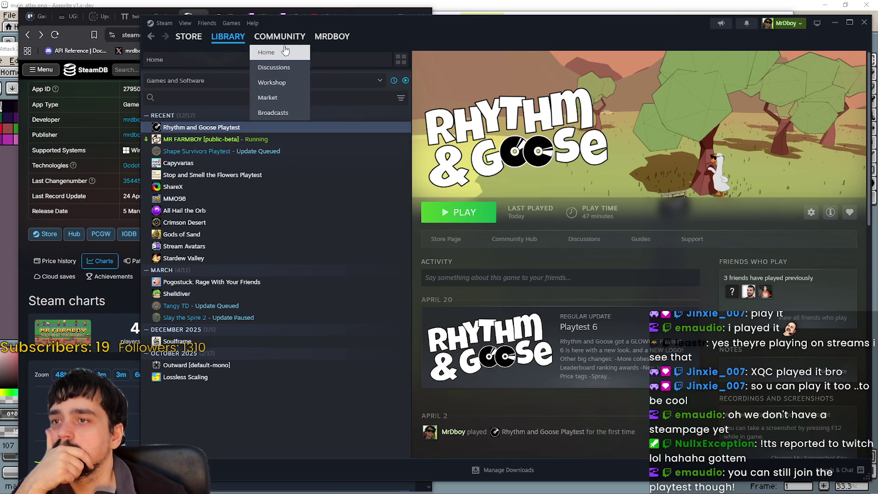
{"action": "left_click", "coordinate": [232, 163]}
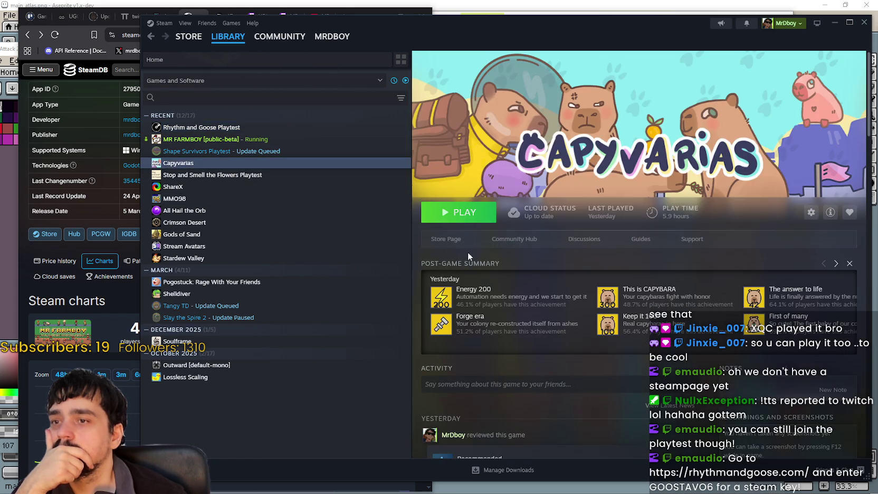
- Open the Capyvarias store page, reload it from the right-click menu, and watch its trailer
{"action": "left_click", "coordinate": [446, 238]}
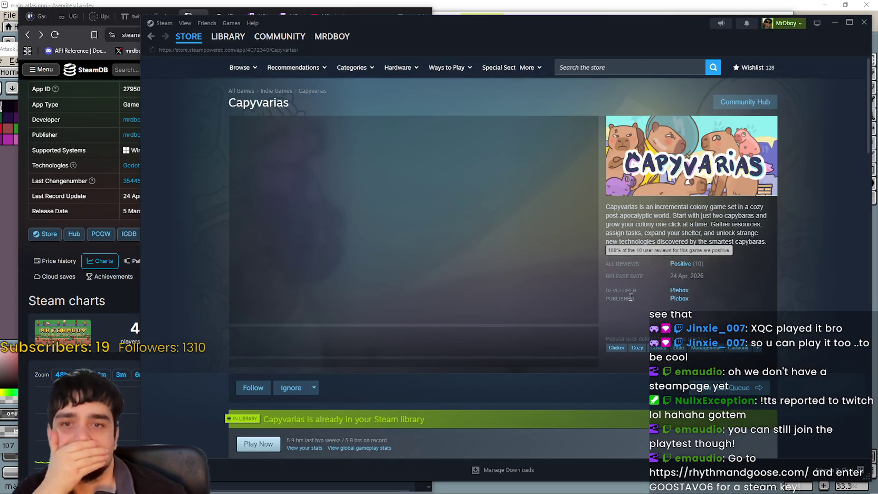
{"action": "right_click", "coordinate": [813, 258]}
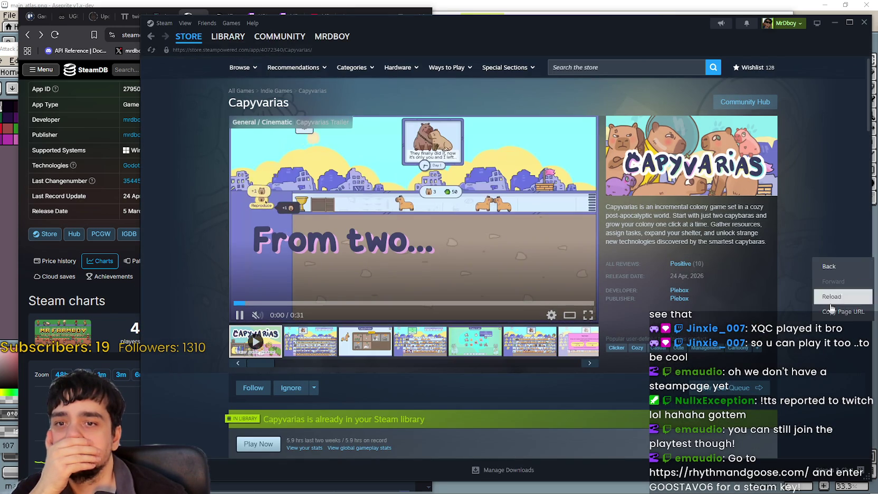
{"action": "left_click", "coordinate": [832, 301]}
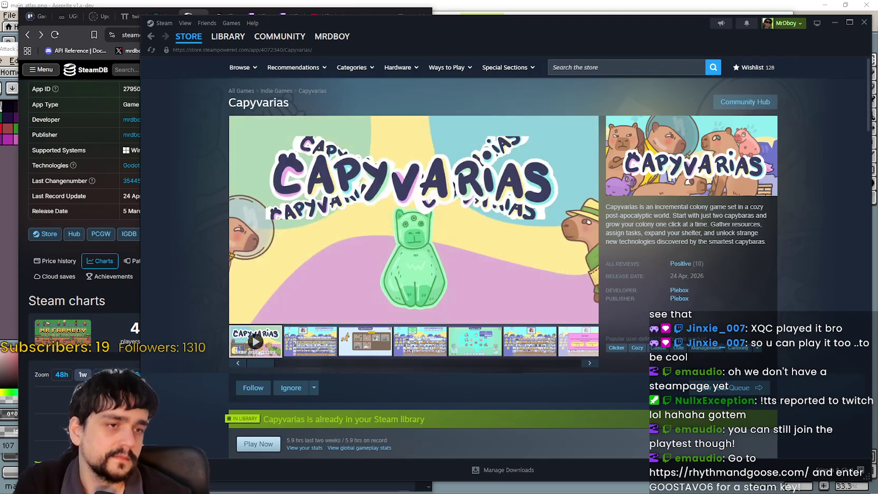
{"action": "scroll", "coordinate": [402, 267], "scroll_direction": "down", "scroll_amount": 2}
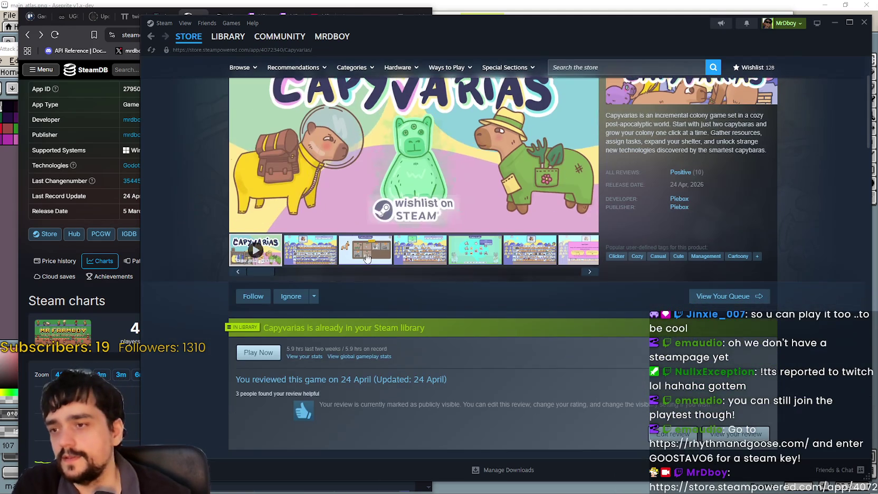
{"action": "left_click", "coordinate": [336, 253]}
{"action": "scroll", "coordinate": [336, 253], "scroll_direction": "up", "scroll_amount": 2}
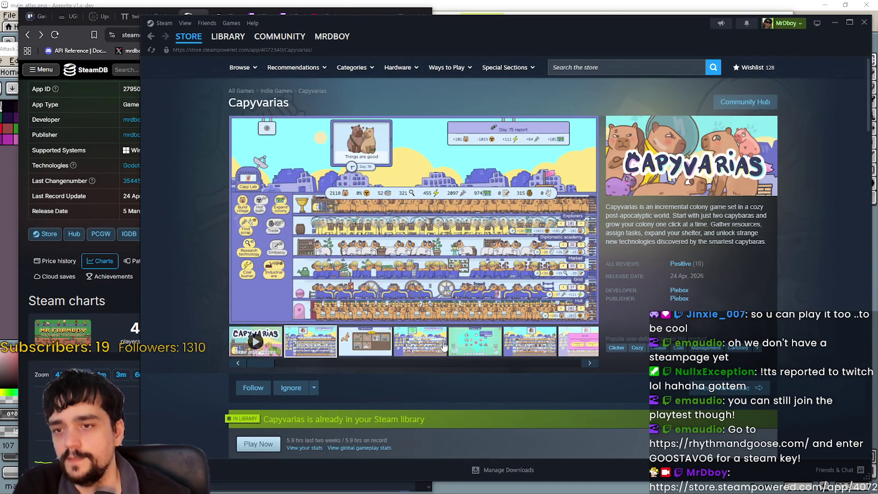
{"action": "scroll", "coordinate": [447, 337], "scroll_direction": "down", "scroll_amount": 5}
{"action": "scroll", "coordinate": [450, 335], "scroll_direction": "up", "scroll_amount": 5}
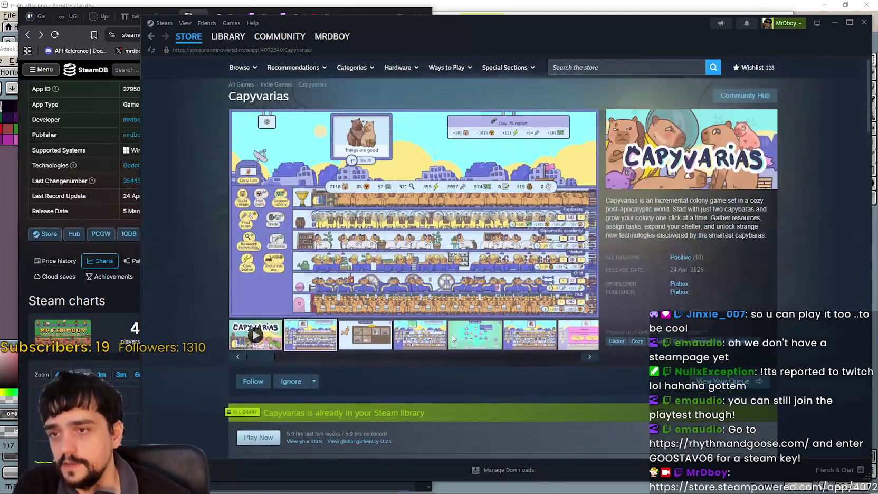
{"action": "scroll", "coordinate": [446, 327], "scroll_direction": "down", "scroll_amount": 4}
{"action": "scroll", "coordinate": [446, 319], "scroll_direction": "up", "scroll_amount": 4}
{"action": "scroll", "coordinate": [449, 317], "scroll_direction": "down", "scroll_amount": 6}
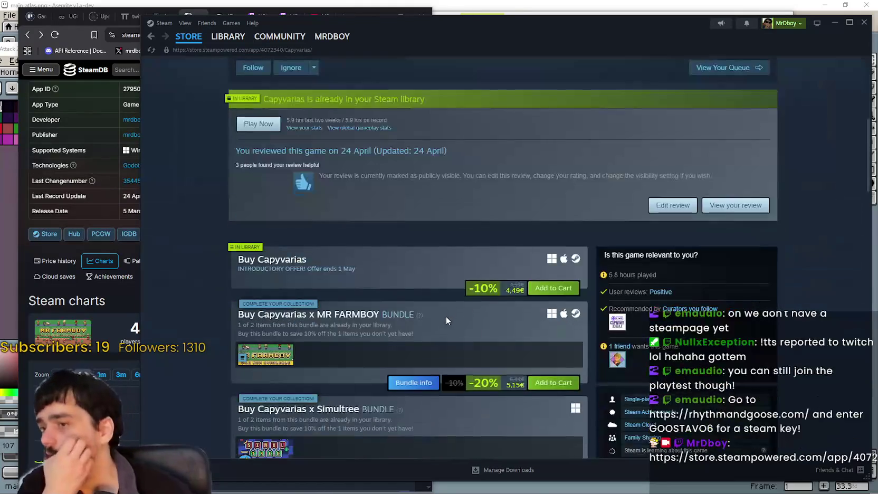
{"action": "scroll", "coordinate": [447, 314], "scroll_direction": "down", "scroll_amount": 3}
{"action": "scroll", "coordinate": [401, 331], "scroll_direction": "up", "scroll_amount": 10}
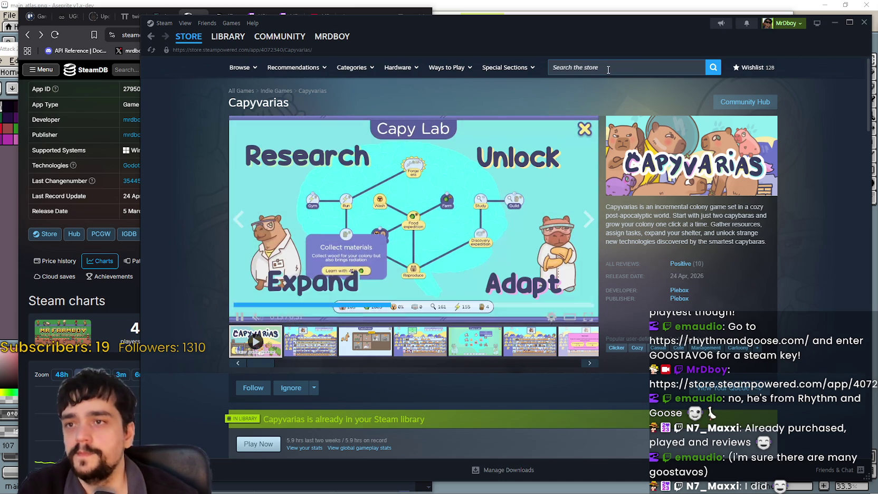
{"action": "scroll", "coordinate": [768, 313], "scroll_direction": "down", "scroll_amount": 1}
{"action": "scroll", "coordinate": [767, 297], "scroll_direction": "up", "scroll_amount": 1}
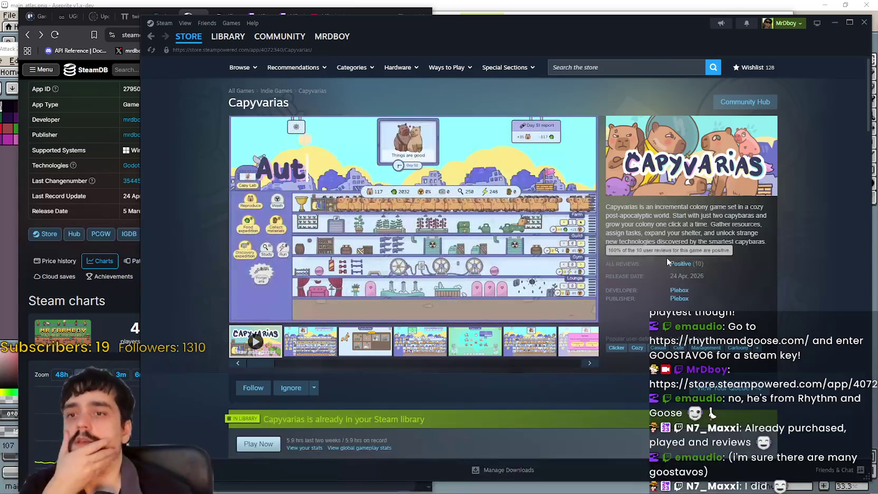
- Search the store for 'All hail' and bring up the All Hail the Orb page
{"action": "left_click", "coordinate": [592, 66]}
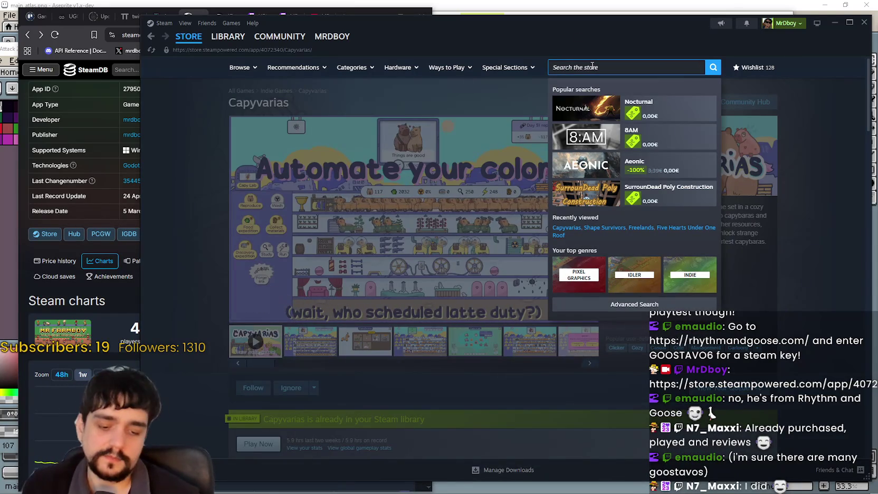
{"action": "type", "text": "A"}
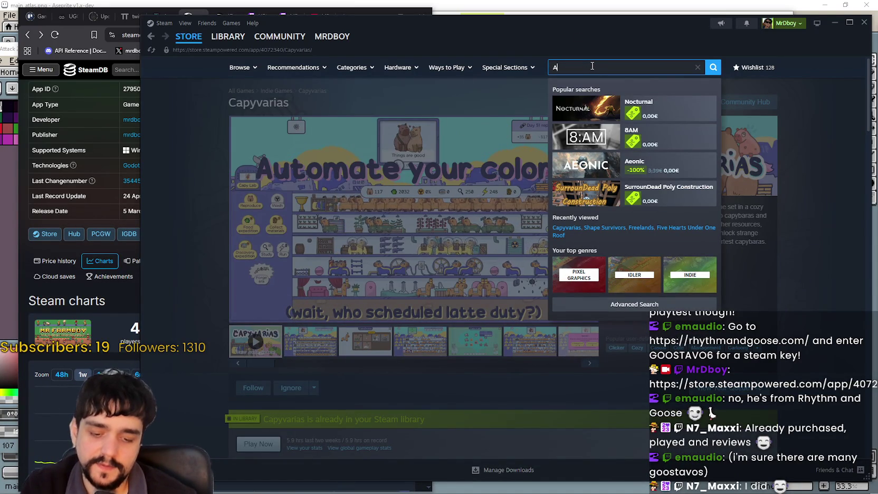
{"action": "type", "text": "ll hail"}
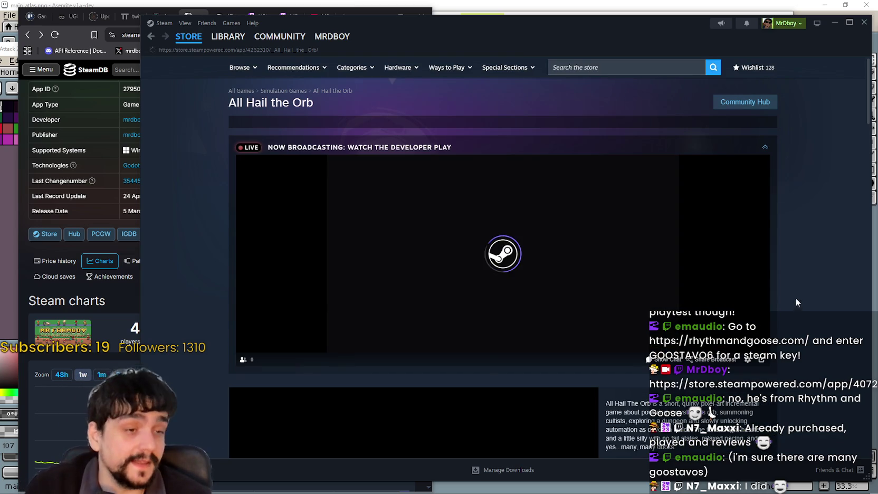
{"action": "scroll", "coordinate": [785, 284], "scroll_direction": "down", "scroll_amount": 3}
{"action": "scroll", "coordinate": [798, 161], "scroll_direction": "up", "scroll_amount": 3}
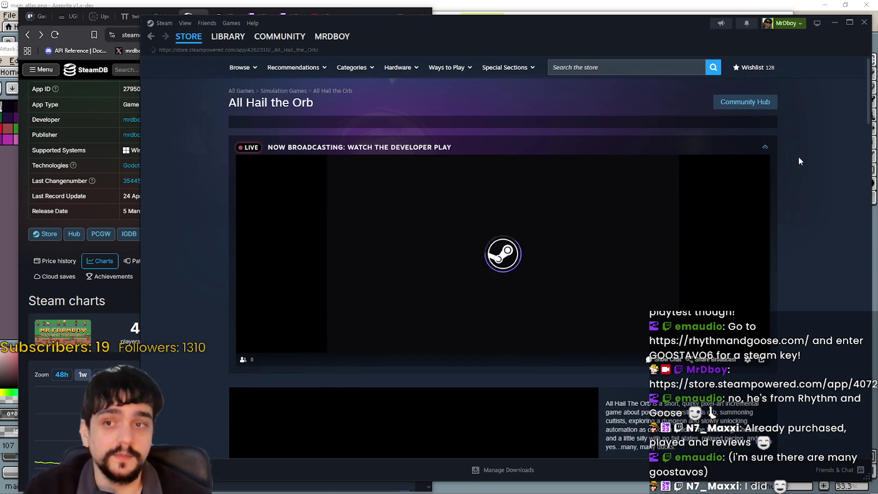
- Collapse the Now Broadcasting panel on the All Hail the Orb page
{"action": "left_click", "coordinate": [765, 149]}
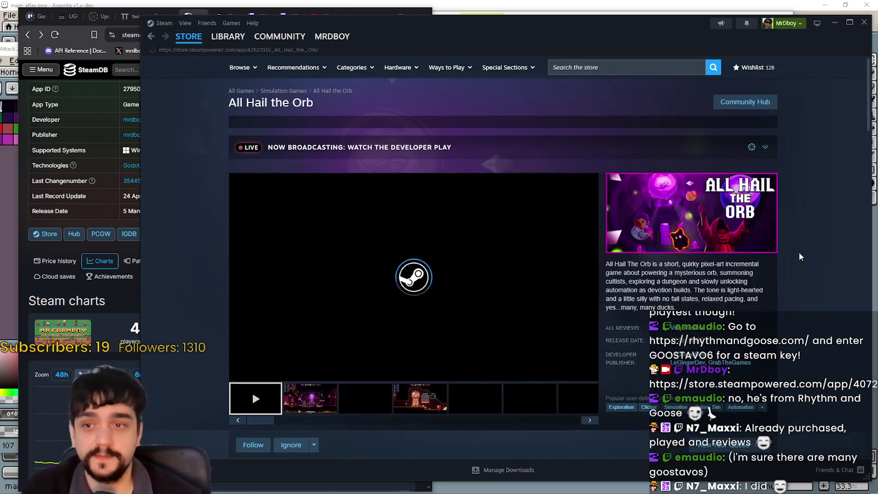
{"action": "scroll", "coordinate": [797, 251], "scroll_direction": "down", "scroll_amount": 1}
{"action": "scroll", "coordinate": [798, 258], "scroll_direction": "up", "scroll_amount": 4}
{"action": "scroll", "coordinate": [807, 284], "scroll_direction": "down", "scroll_amount": 1}
{"action": "right_click", "coordinate": [798, 300]}
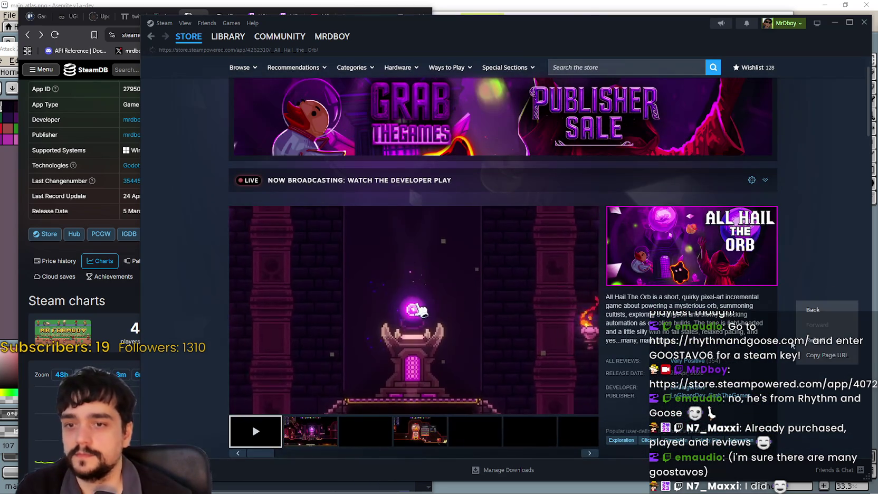
{"action": "key", "text": "Escape"}
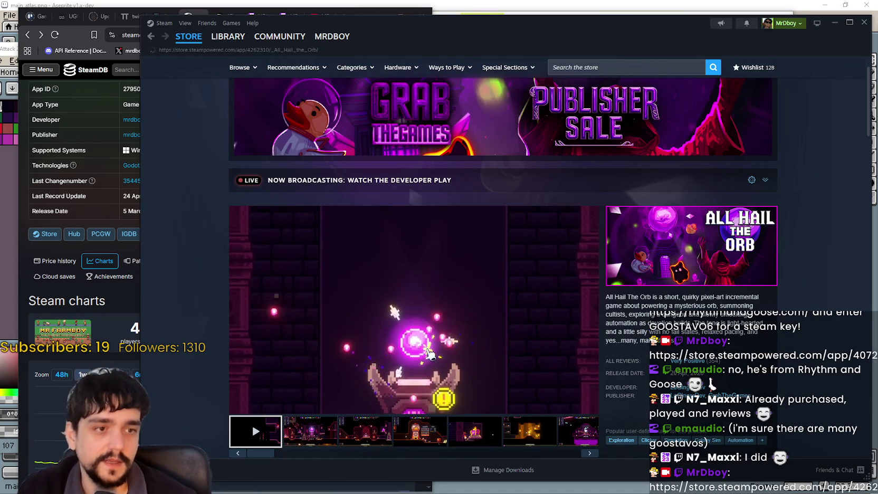
- Feature the fourth screenshot, the golden trophy dungeon, and scroll through the page
{"action": "scroll", "coordinate": [399, 387], "scroll_direction": "down", "scroll_amount": 2}
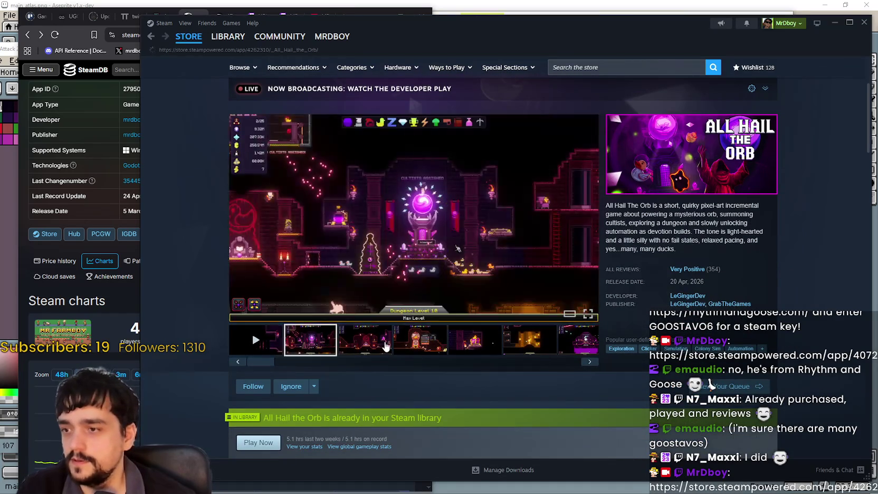
{"action": "left_click", "coordinate": [420, 344]}
{"action": "scroll", "coordinate": [420, 344], "scroll_direction": "down", "scroll_amount": 5}
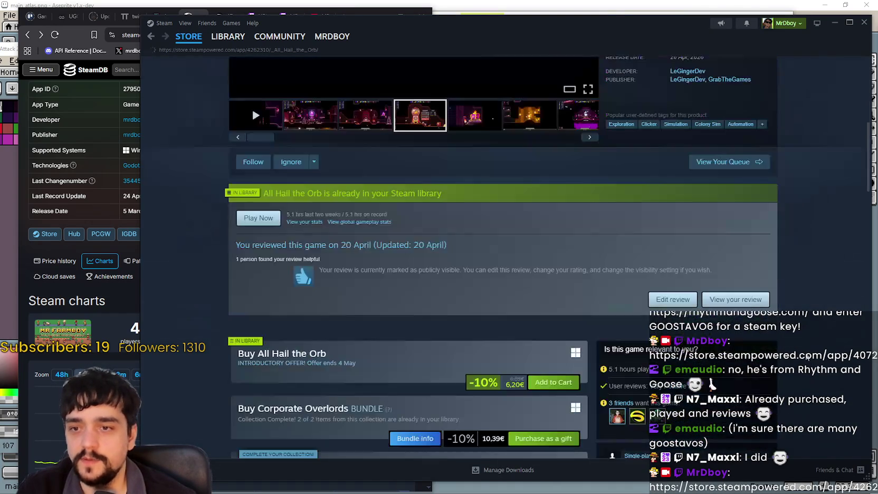
{"action": "scroll", "coordinate": [421, 344], "scroll_direction": "down", "scroll_amount": 2}
{"action": "scroll", "coordinate": [791, 341], "scroll_direction": "up", "scroll_amount": 9}
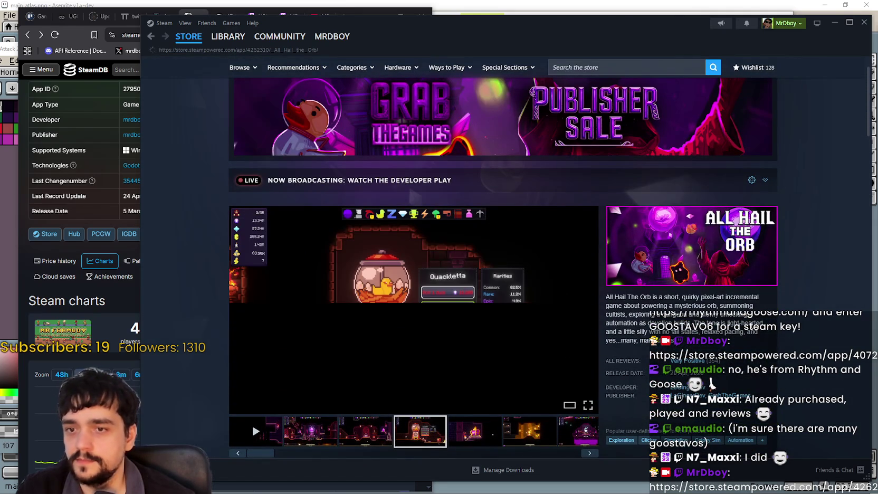
{"action": "scroll", "coordinate": [749, 322], "scroll_direction": "down", "scroll_amount": 3}
{"action": "scroll", "coordinate": [749, 323], "scroll_direction": "down", "scroll_amount": 4}
{"action": "scroll", "coordinate": [749, 323], "scroll_direction": "up", "scroll_amount": 6}
{"action": "scroll", "coordinate": [747, 325], "scroll_direction": "down", "scroll_amount": 5}
{"action": "scroll", "coordinate": [746, 324], "scroll_direction": "down", "scroll_amount": 5}
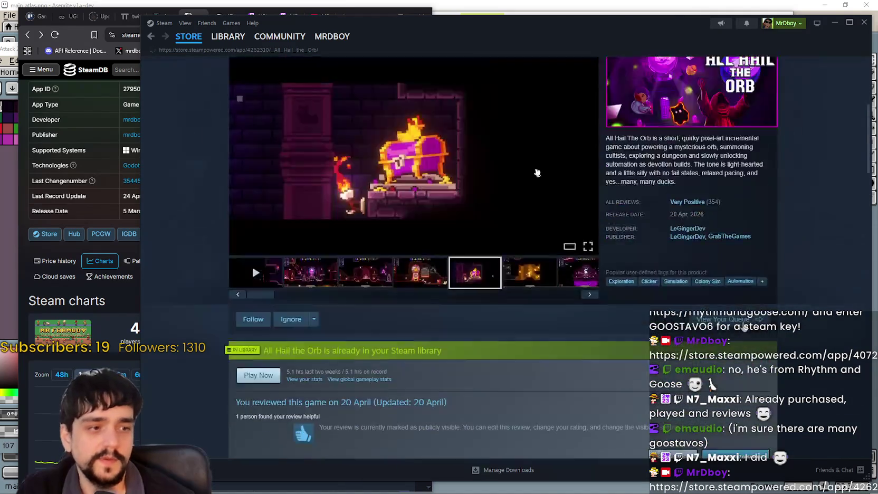
{"action": "scroll", "coordinate": [740, 321], "scroll_direction": "up", "scroll_amount": 4}
{"action": "scroll", "coordinate": [740, 320], "scroll_direction": "up", "scroll_amount": 6}
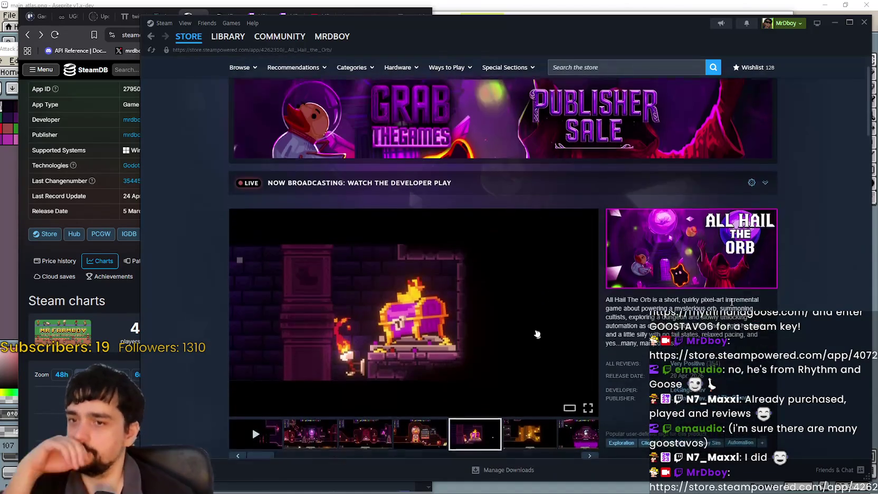
{"action": "scroll", "coordinate": [686, 306], "scroll_direction": "down", "scroll_amount": 2}
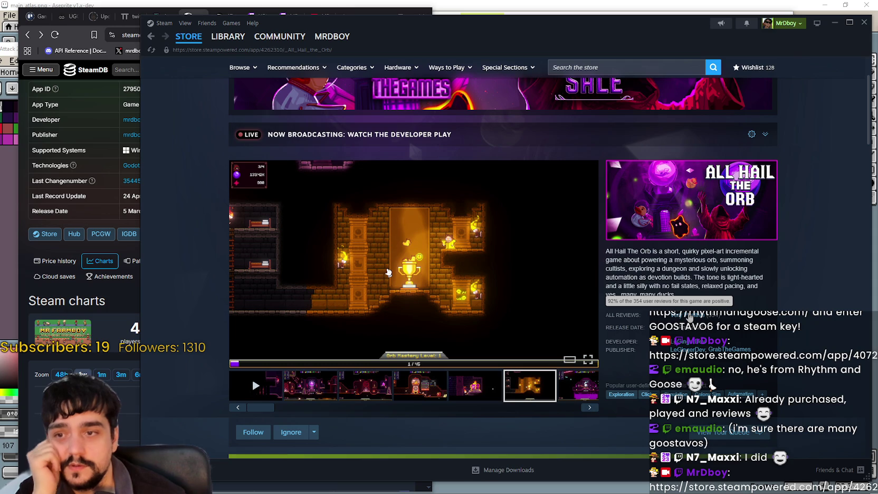
- Check the All Reviews score and select the developer's name on the page
{"action": "mouse_move", "coordinate": [699, 318]}
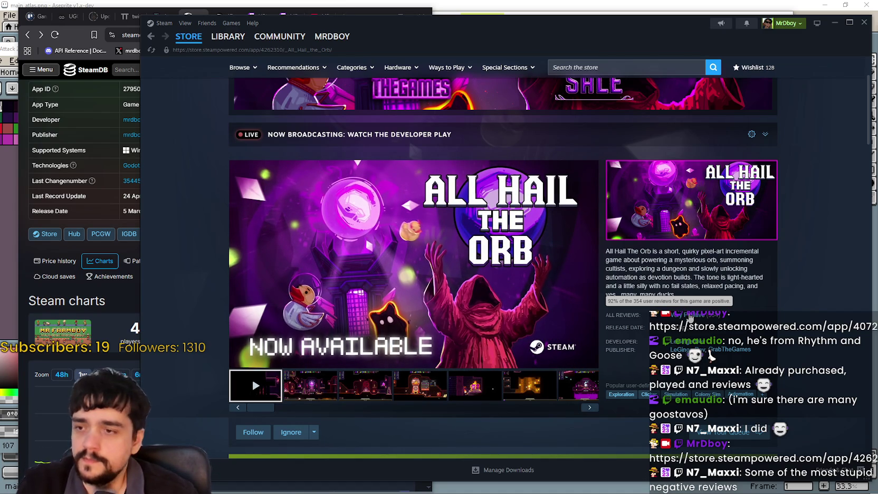
{"action": "scroll", "coordinate": [689, 315], "scroll_direction": "up", "scroll_amount": 2}
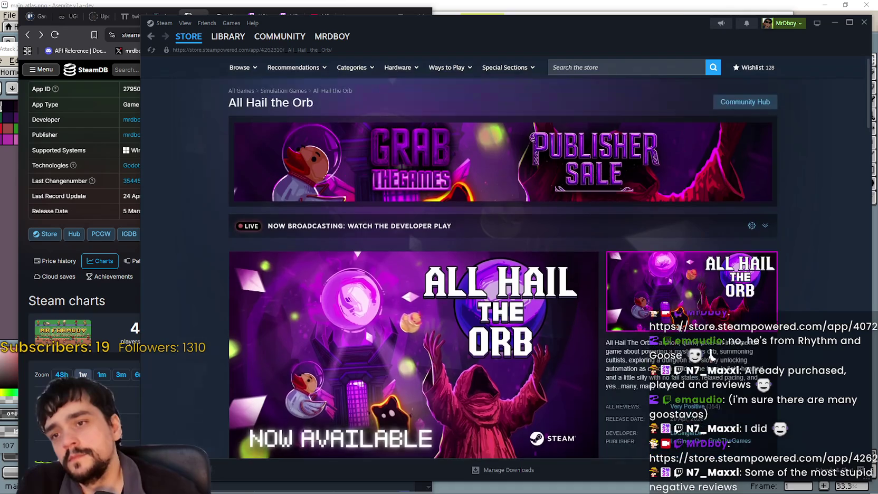
{"action": "scroll", "coordinate": [710, 186], "scroll_direction": "down", "scroll_amount": 6}
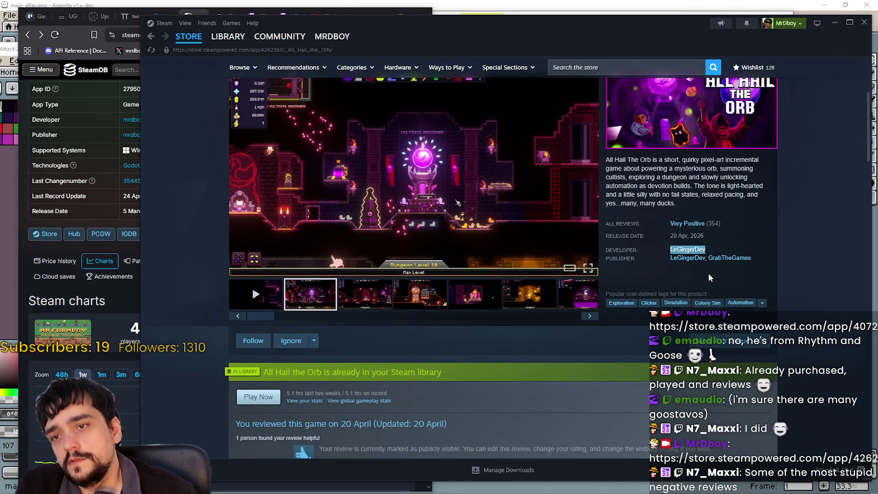
{"action": "left_click_drag", "start_coordinate": [721, 249], "coordinate": [673, 250]}
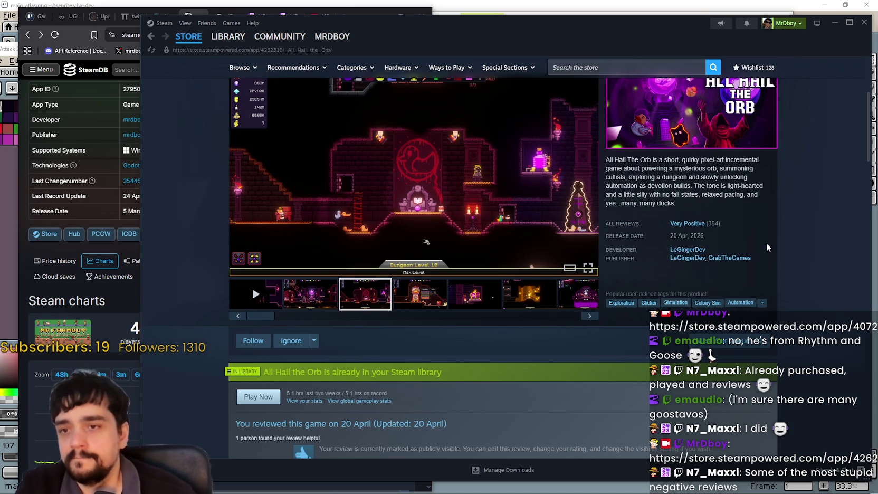
- View the fifth, sixth and seventh screenshots, then start a new store search
{"action": "scroll", "coordinate": [427, 400], "scroll_direction": "up", "scroll_amount": 2}
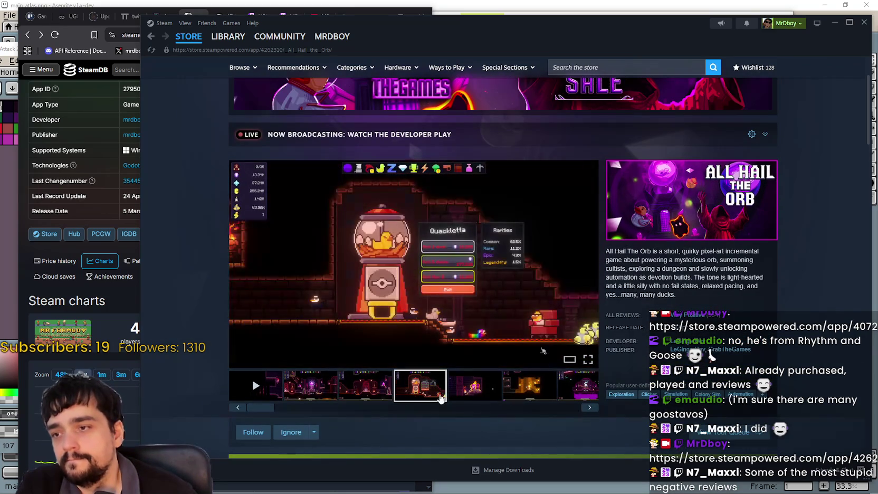
{"action": "left_click", "coordinate": [488, 401]}
{"action": "left_click", "coordinate": [529, 399]}
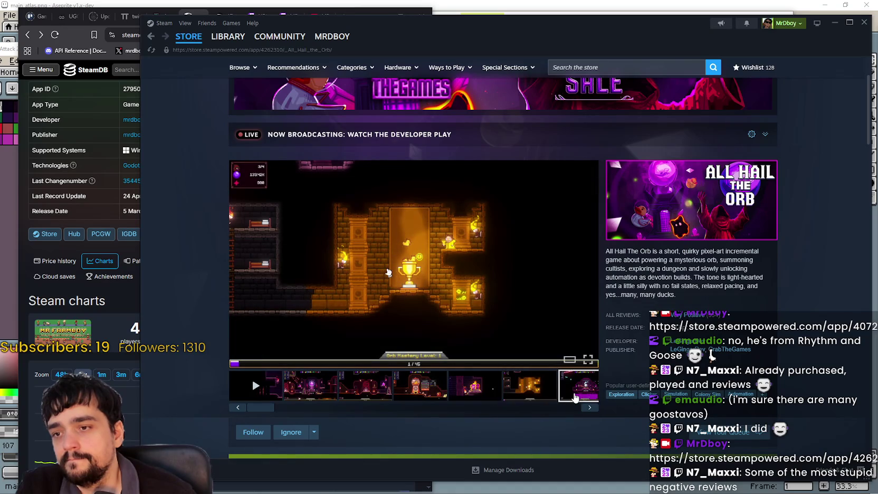
{"action": "left_click", "coordinate": [575, 397]}
{"action": "scroll", "coordinate": [613, 154], "scroll_direction": "up", "scroll_amount": 2}
{"action": "left_click", "coordinate": [591, 63]}
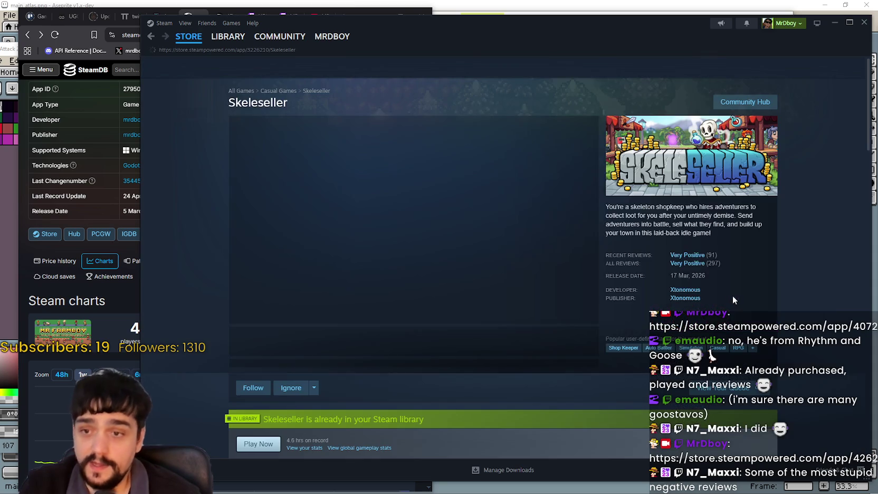
- Copy the Skeleseller store page URL from the right-click menu
{"action": "right_click", "coordinate": [759, 239]}
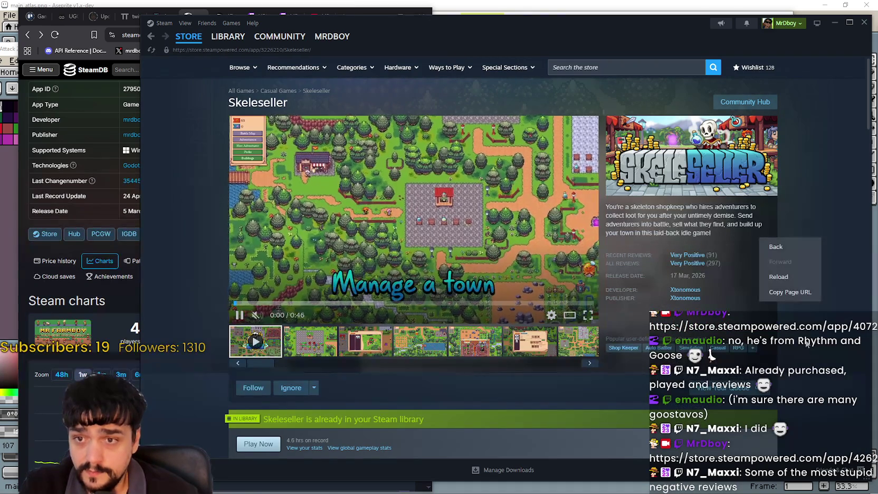
{"action": "left_click", "coordinate": [801, 294]}
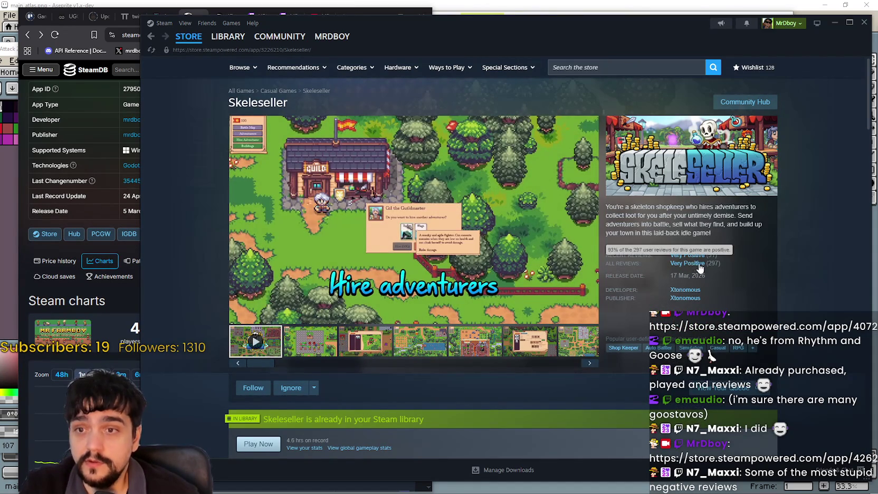
{"action": "scroll", "coordinate": [757, 300], "scroll_direction": "down", "scroll_amount": 3}
{"action": "scroll", "coordinate": [830, 345], "scroll_direction": "up", "scroll_amount": 3}
{"action": "mouse_move", "coordinate": [683, 260]}
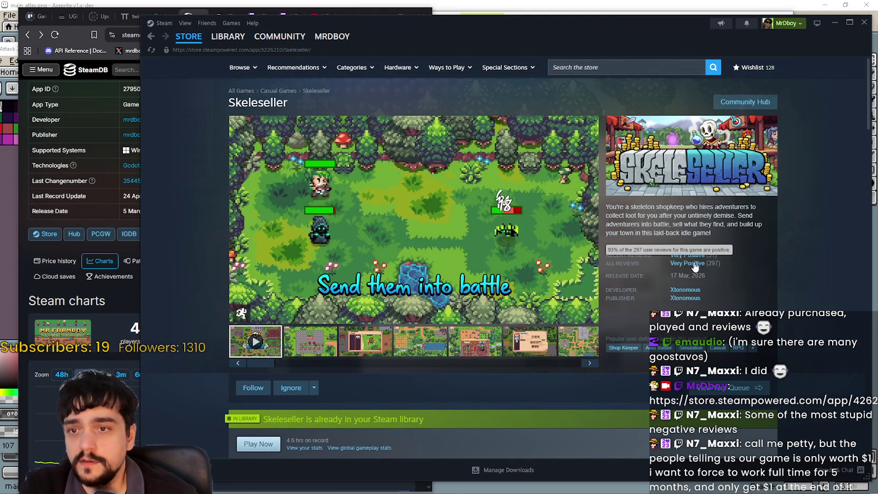
{"action": "right_click", "coordinate": [820, 298]}
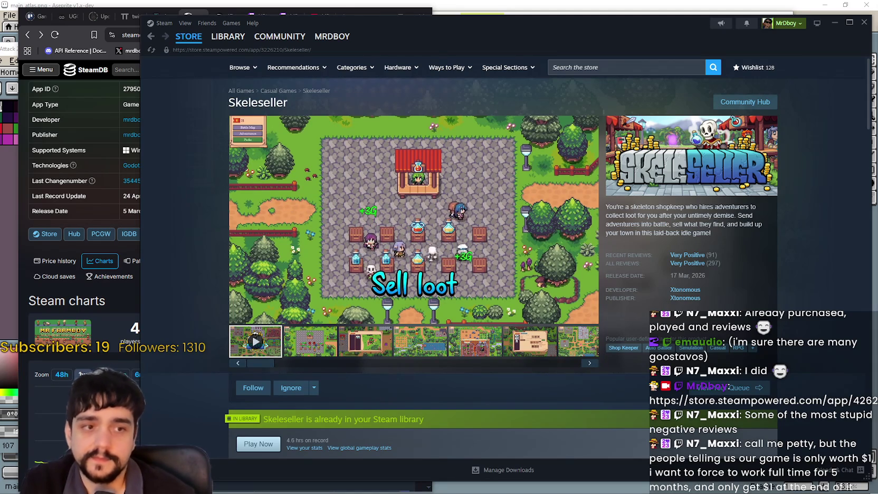
{"action": "right_click", "coordinate": [736, 216]}
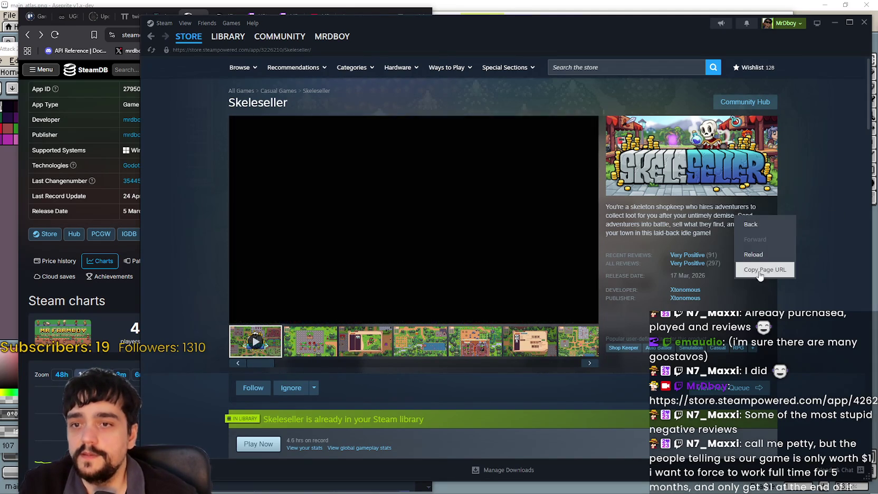
{"action": "left_click", "coordinate": [758, 267]}
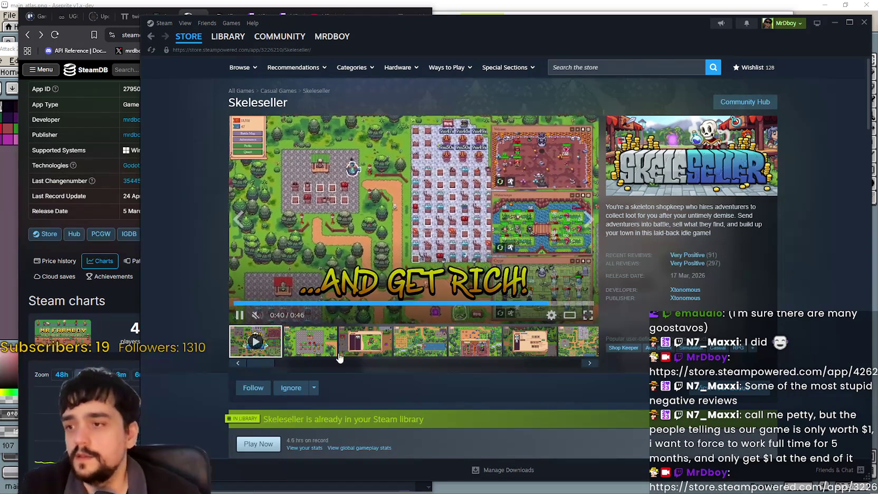
- View the second screenshot at full size, then feature the third and select the description
{"action": "left_click", "coordinate": [323, 344]}
{"action": "left_click", "coordinate": [418, 242]}
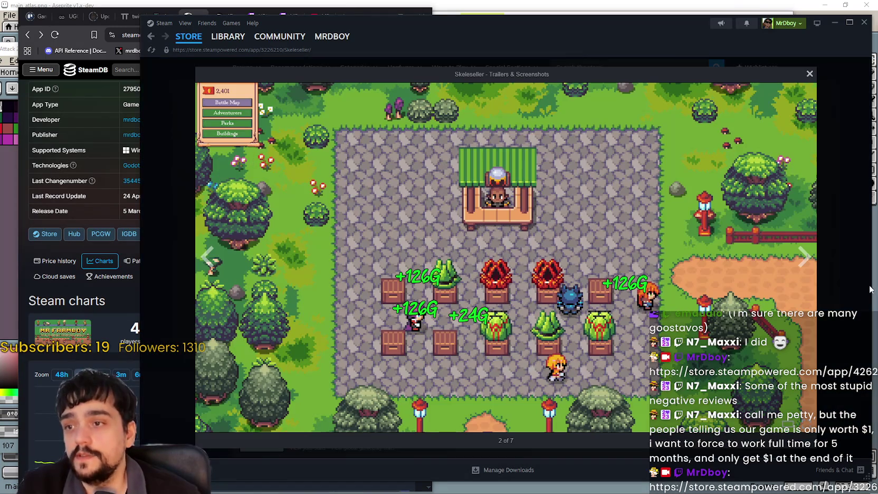
{"action": "left_click", "coordinate": [817, 258]}
{"action": "scroll", "coordinate": [482, 290], "scroll_direction": "down", "scroll_amount": 10}
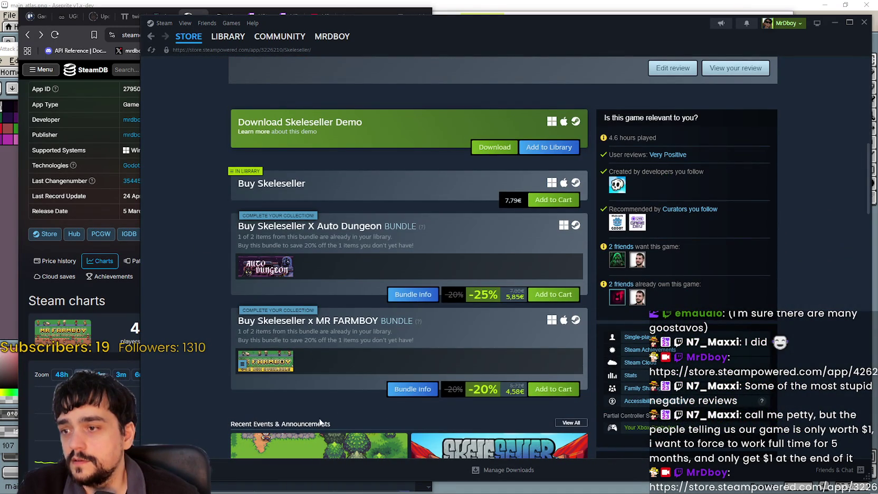
{"action": "scroll", "coordinate": [489, 362], "scroll_direction": "up", "scroll_amount": 10}
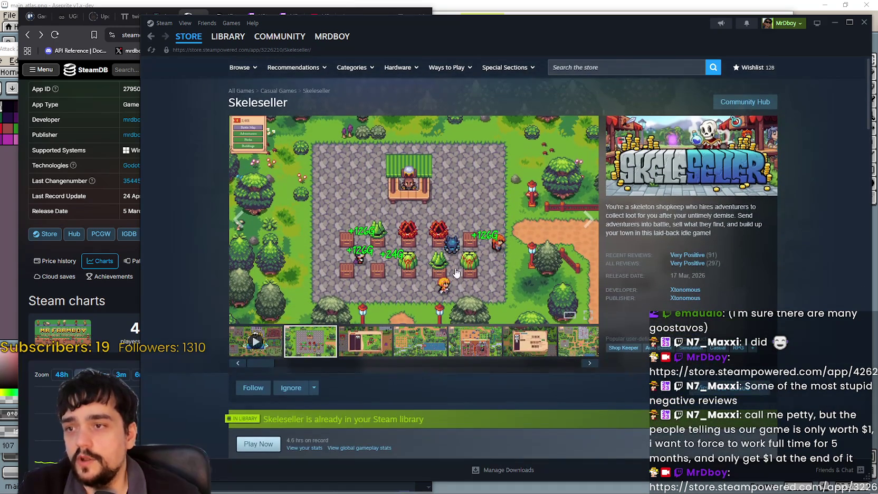
{"action": "left_click", "coordinate": [376, 347]}
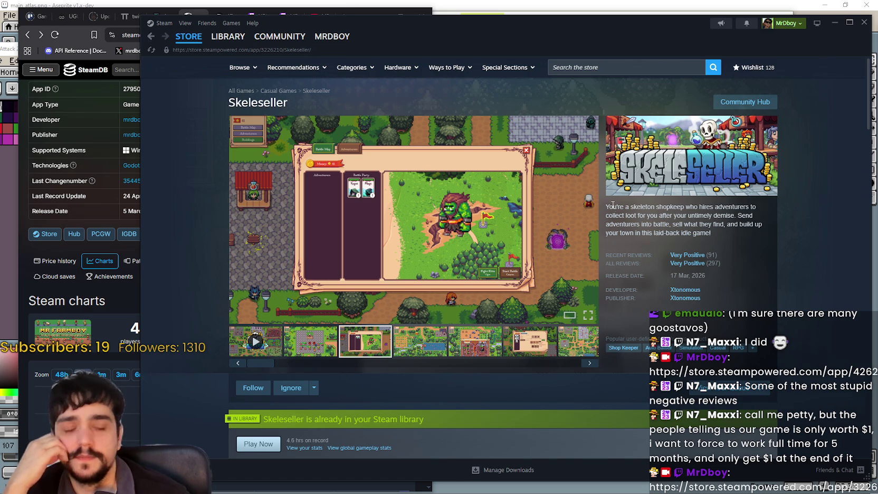
{"action": "mouse_move", "coordinate": [610, 204]}
{"action": "left_mouse_down"}
{"action": "mouse_move", "coordinate": [741, 227]}
{"action": "mouse_move", "coordinate": [737, 239]}
{"action": "left_mouse_up"}
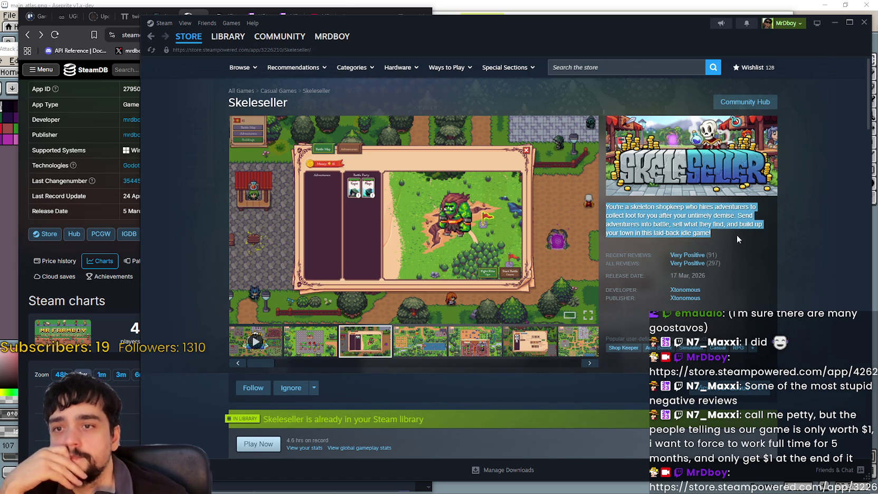
{"action": "scroll", "coordinate": [737, 256], "scroll_direction": "down", "scroll_amount": 7}
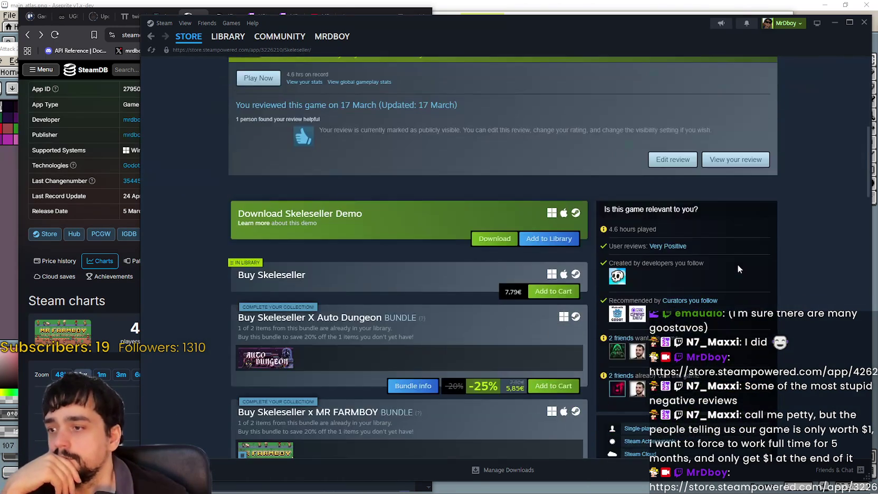
- Open screenshot 4 full size, step through the images, and close the viewer
{"action": "scroll", "coordinate": [738, 264], "scroll_direction": "up", "scroll_amount": 5}
{"action": "left_click", "coordinate": [411, 147]}
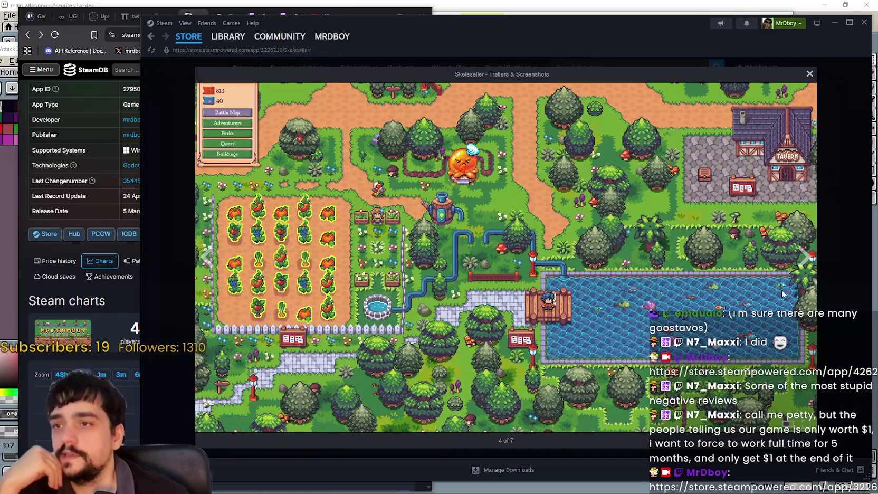
{"action": "left_click", "coordinate": [805, 259]}
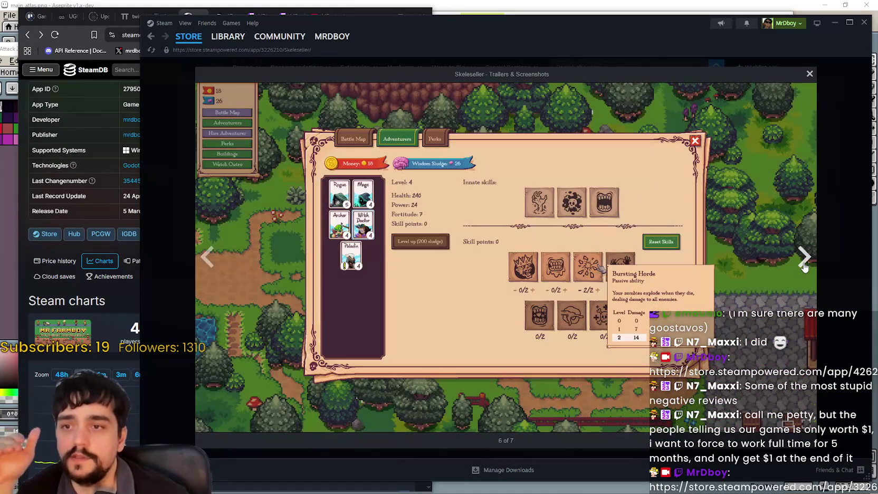
{"action": "left_click", "coordinate": [804, 264]}
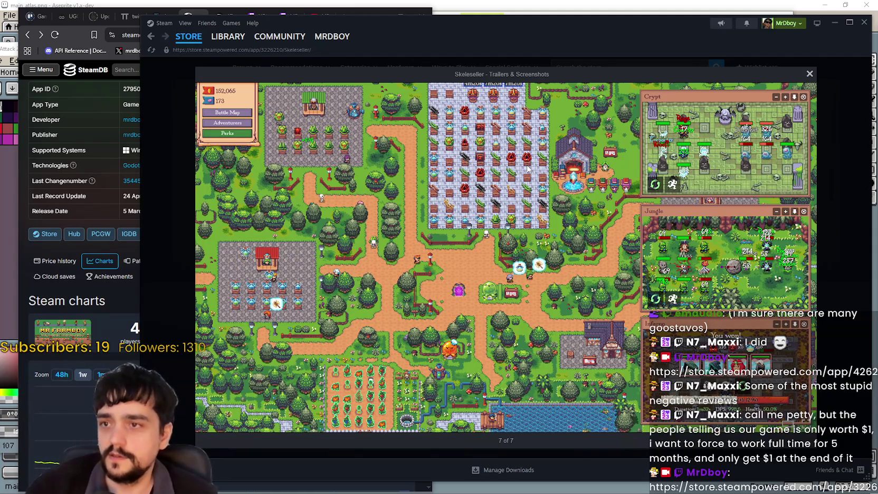
{"action": "left_click", "coordinate": [803, 267]}
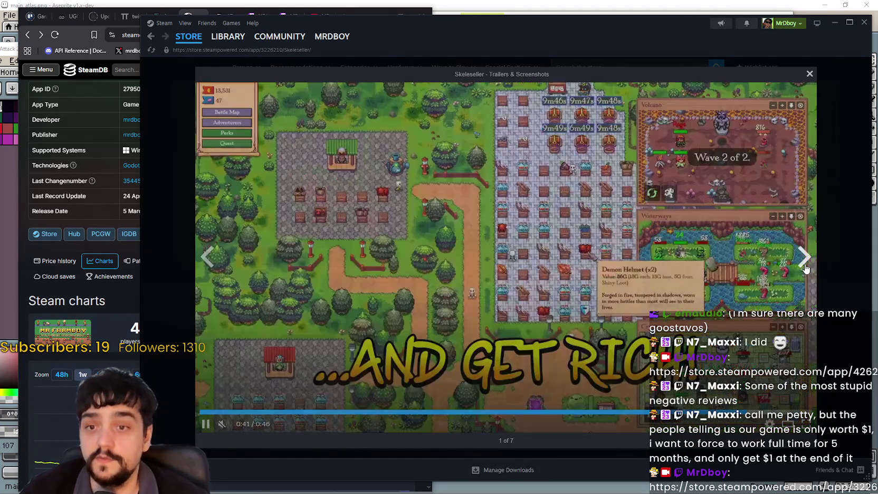
{"action": "left_click", "coordinate": [804, 268]}
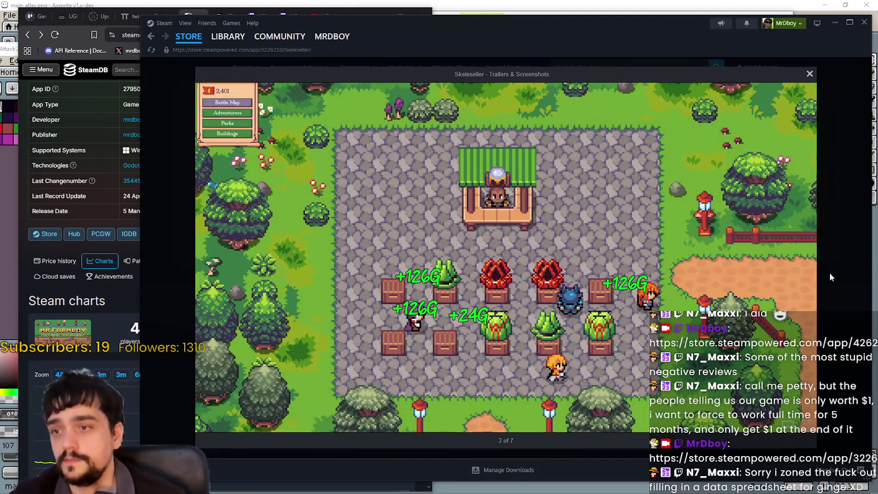
{"action": "left_click", "coordinate": [829, 273]}
{"action": "scroll", "coordinate": [814, 264], "scroll_direction": "up", "scroll_amount": 2}
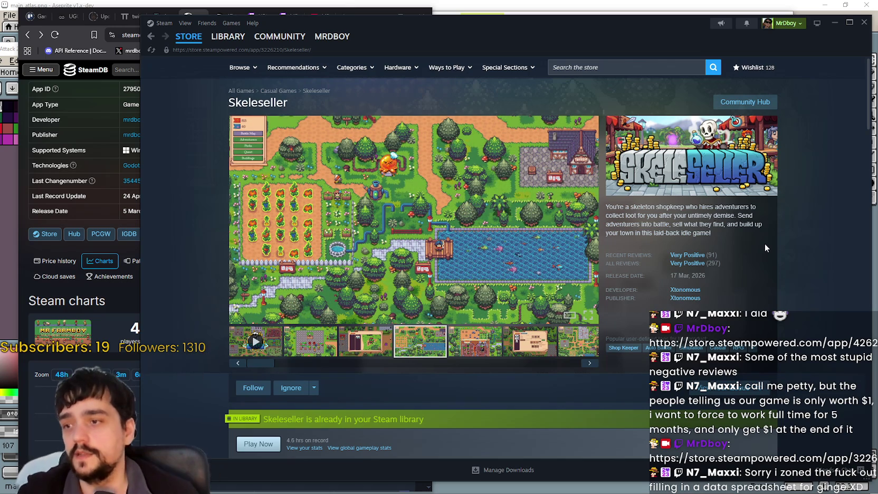
- Click through the Skeleseller thumbnails, screenshots two to seven, ending back on the second
{"action": "left_click", "coordinate": [523, 350]}
{"action": "left_click", "coordinate": [563, 349]}
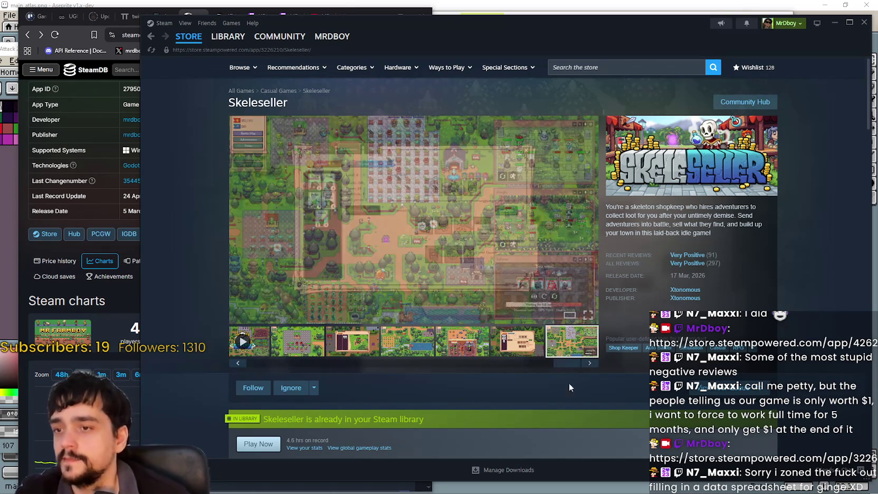
{"action": "left_click", "coordinate": [315, 354]}
{"action": "scroll", "coordinate": [345, 320], "scroll_direction": "down", "scroll_amount": 6}
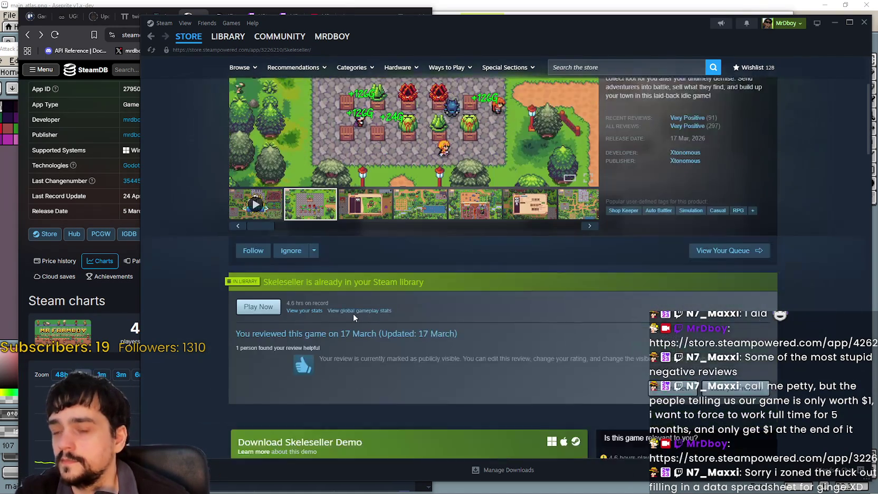
{"action": "scroll", "coordinate": [488, 294], "scroll_direction": "down", "scroll_amount": 2}
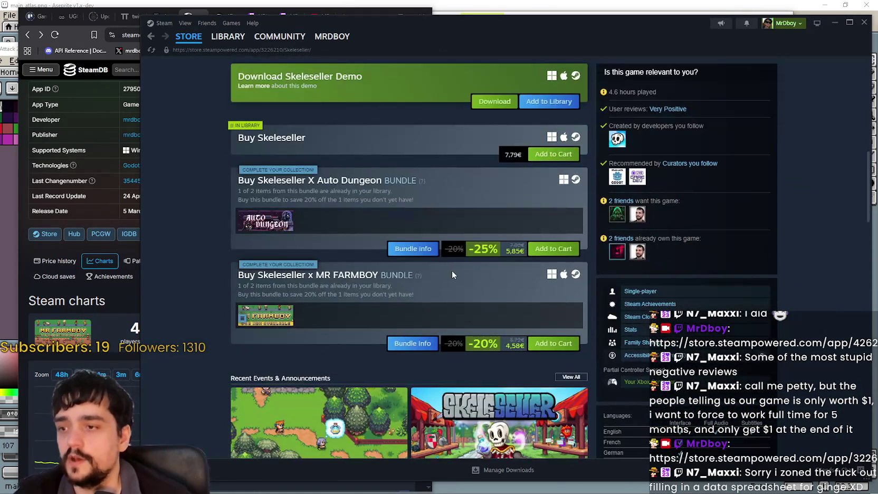
{"action": "scroll", "coordinate": [449, 266], "scroll_direction": "up", "scroll_amount": 1}
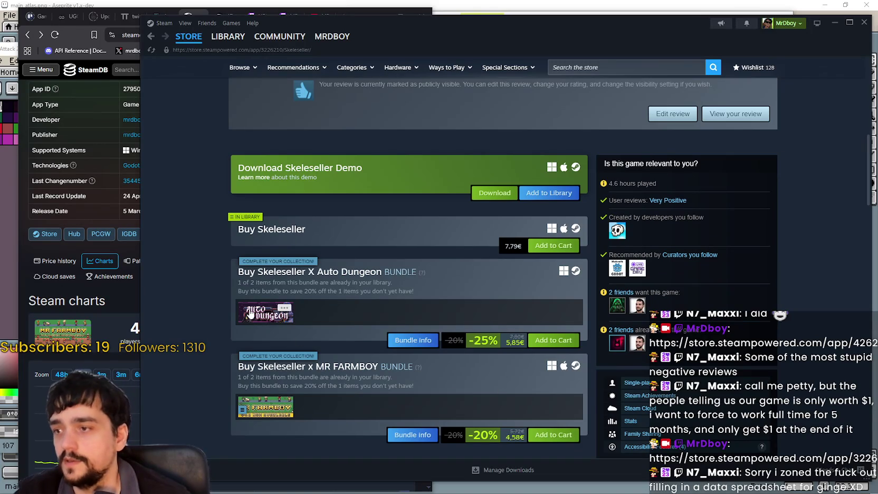
{"action": "scroll", "coordinate": [467, 309], "scroll_direction": "up", "scroll_amount": 8}
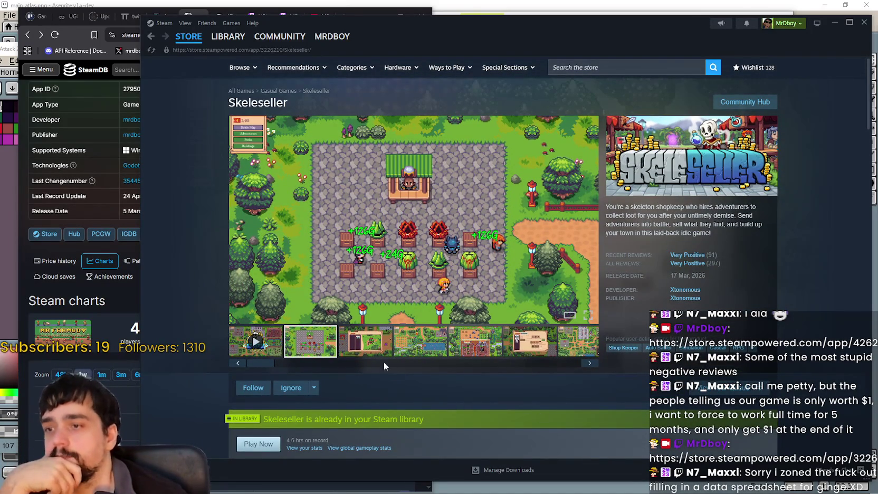
{"action": "left_click", "coordinate": [371, 354]}
{"action": "left_click", "coordinate": [407, 350]}
{"action": "left_click", "coordinate": [479, 355]}
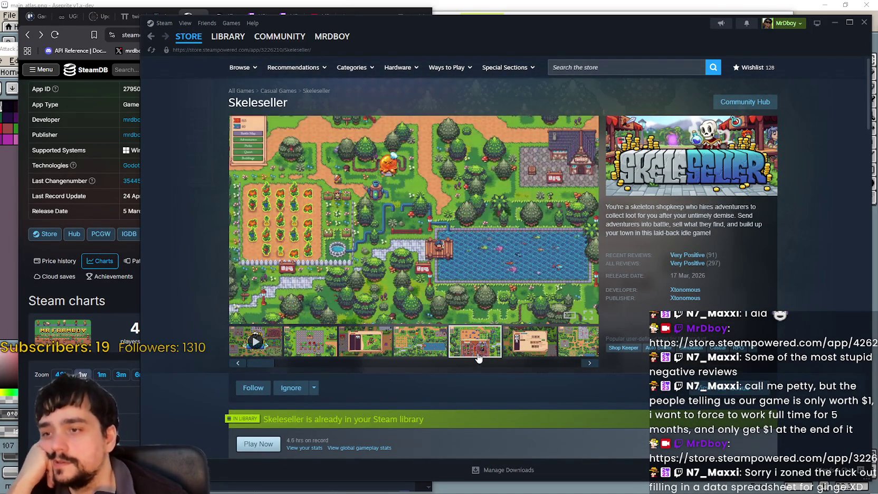
{"action": "left_click", "coordinate": [538, 351]}
{"action": "left_click", "coordinate": [577, 342]}
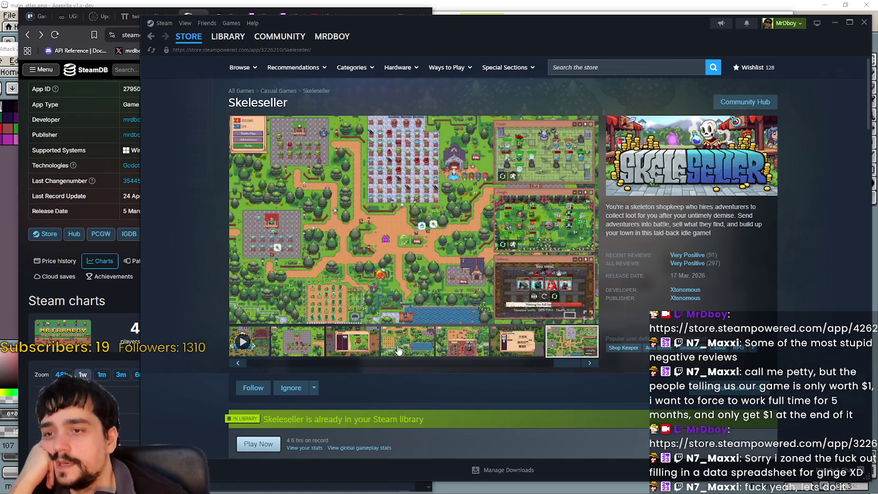
{"action": "left_click", "coordinate": [305, 365]}
{"action": "left_click", "coordinate": [301, 351]}
{"action": "scroll", "coordinate": [305, 348], "scroll_direction": "down", "scroll_amount": 1}
{"action": "scroll", "coordinate": [304, 345], "scroll_direction": "up", "scroll_amount": 1}
- Select and clear the description and title text, then open the viewer on image 5 of 7
{"action": "mouse_move", "coordinate": [606, 207]}
{"action": "left_mouse_down"}
{"action": "mouse_move", "coordinate": [772, 230]}
{"action": "mouse_move", "coordinate": [756, 250]}
{"action": "mouse_move", "coordinate": [754, 224]}
{"action": "mouse_move", "coordinate": [757, 256]}
{"action": "mouse_move", "coordinate": [749, 233]}
{"action": "mouse_move", "coordinate": [756, 279]}
{"action": "left_mouse_up"}
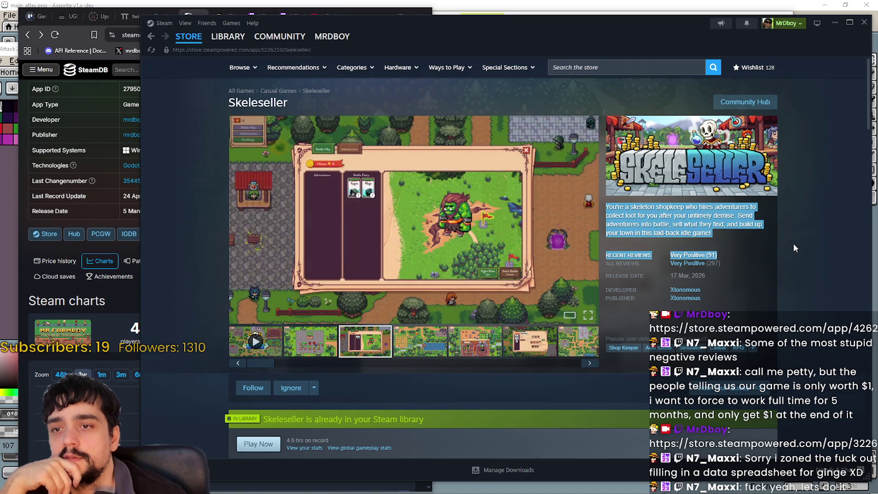
{"action": "left_click", "coordinate": [793, 243]}
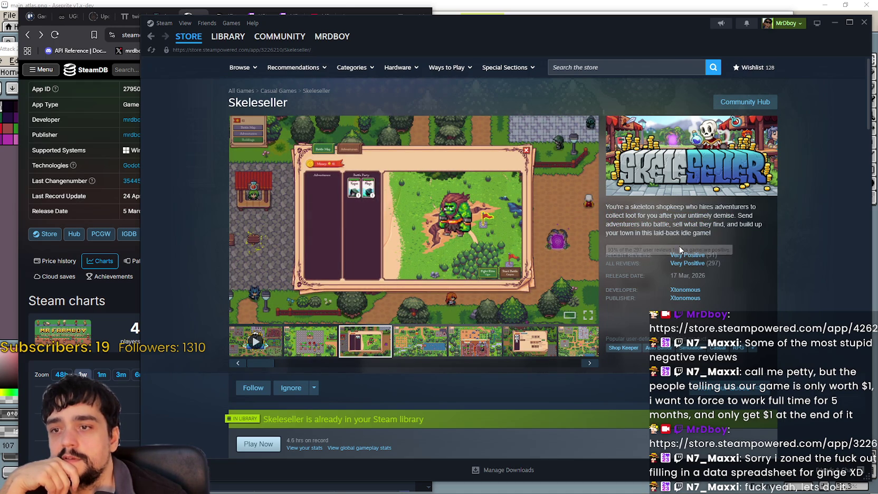
{"action": "scroll", "coordinate": [284, 139], "scroll_direction": "down", "scroll_amount": 2}
{"action": "scroll", "coordinate": [285, 139], "scroll_direction": "up", "scroll_amount": 1}
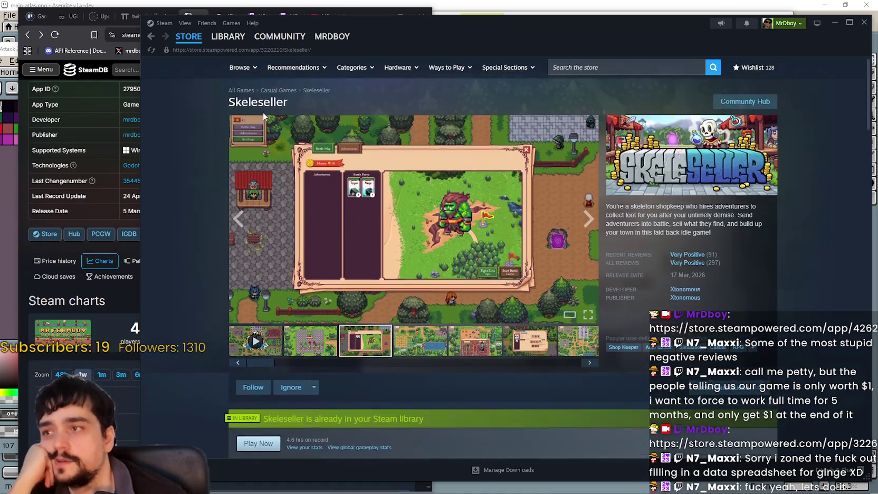
{"action": "double_click", "coordinate": [262, 106]}
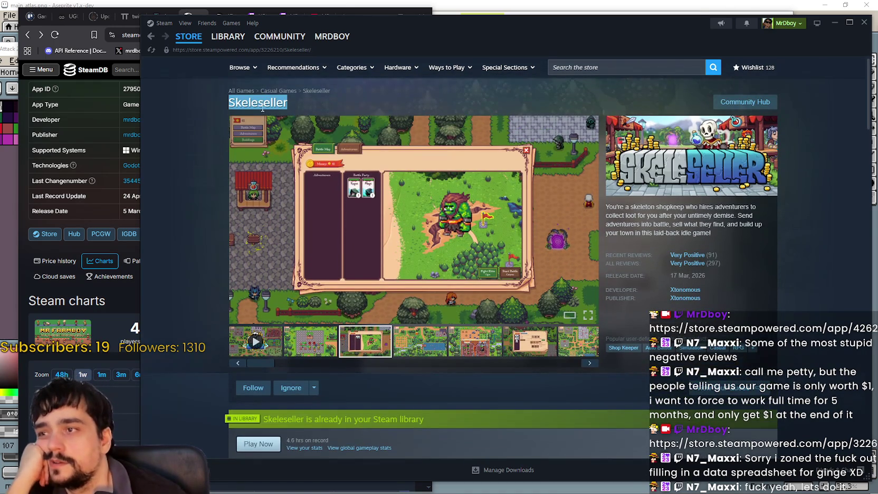
{"action": "left_click", "coordinate": [222, 87]}
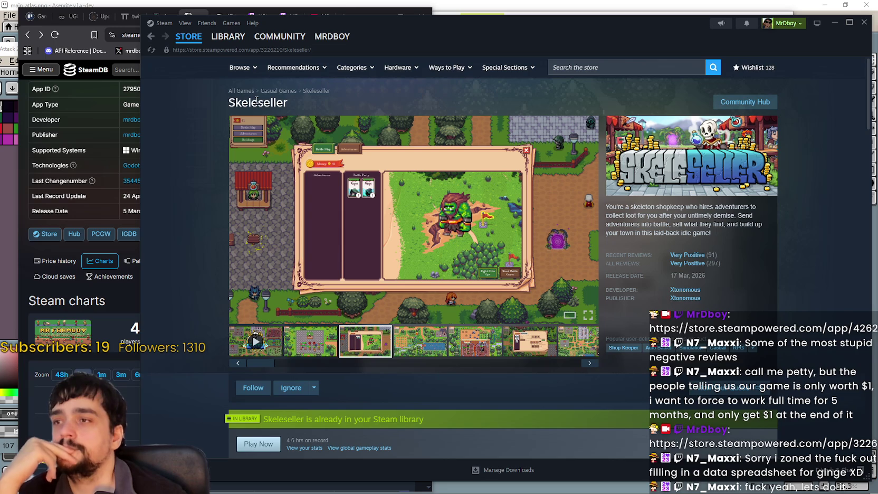
{"action": "left_click_drag", "start_coordinate": [254, 95], "coordinate": [237, 91]}
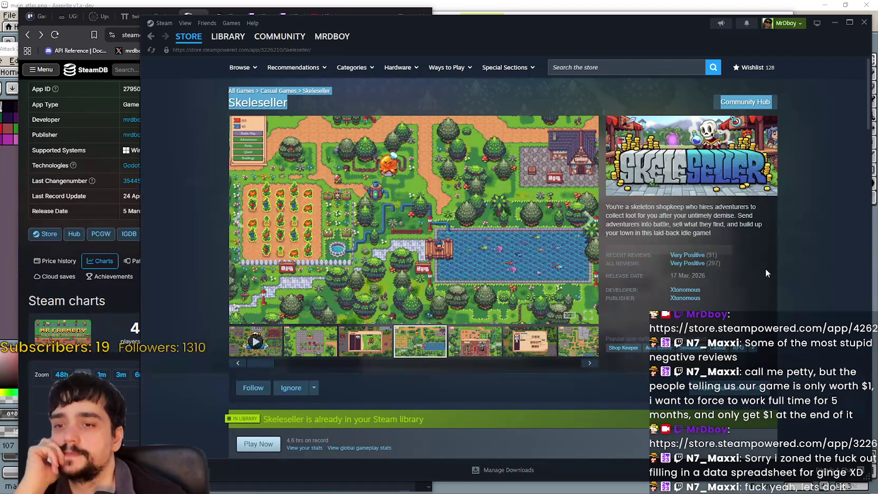
{"action": "left_click", "coordinate": [771, 274]}
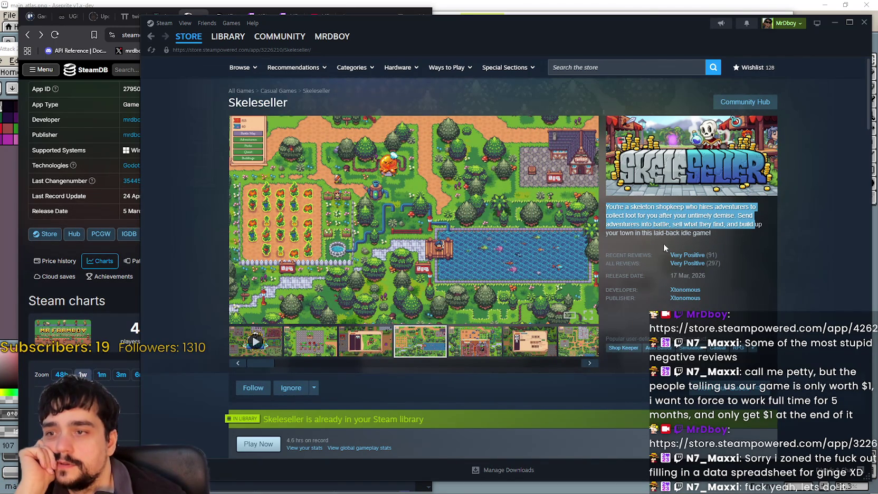
{"action": "left_click", "coordinate": [591, 253]}
{"action": "left_click", "coordinate": [804, 259]}
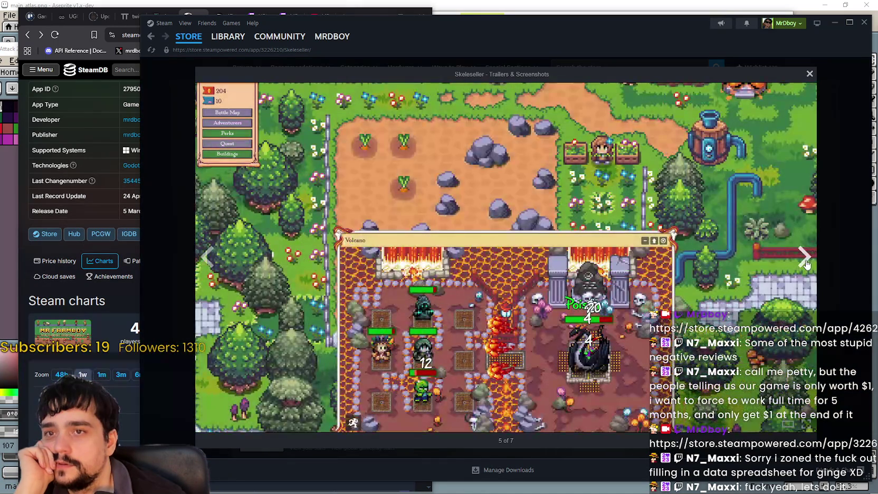
- Advance through the remaining Skeleseller screenshots, then close the viewer to the farm-plot harvest image
{"action": "left_click", "coordinate": [804, 260]}
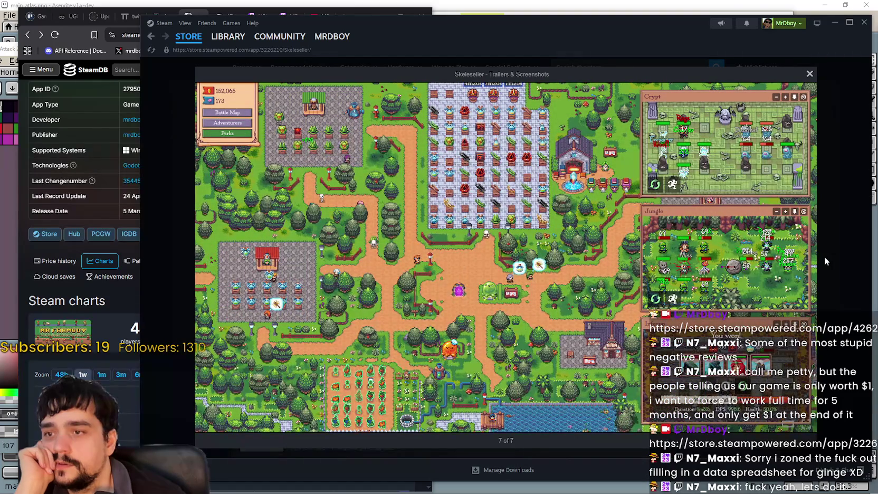
{"action": "left_click", "coordinate": [799, 257]}
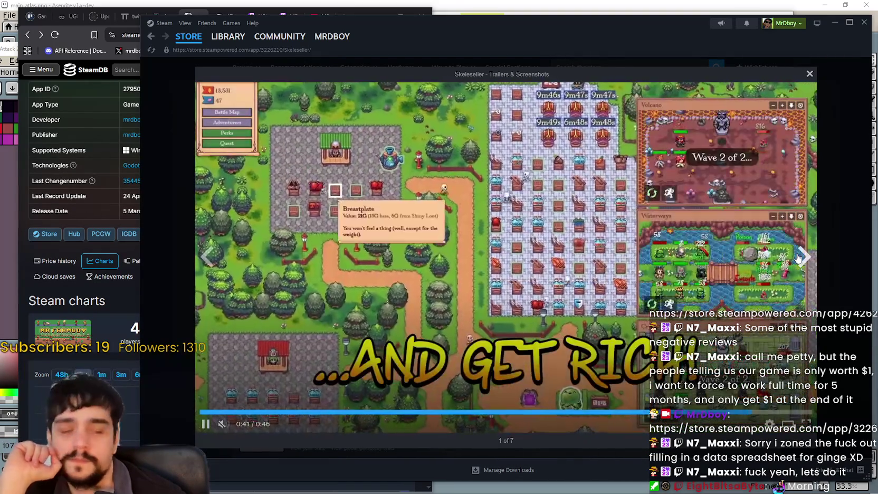
{"action": "left_click", "coordinate": [798, 257]}
{"action": "left_click", "coordinate": [839, 244]}
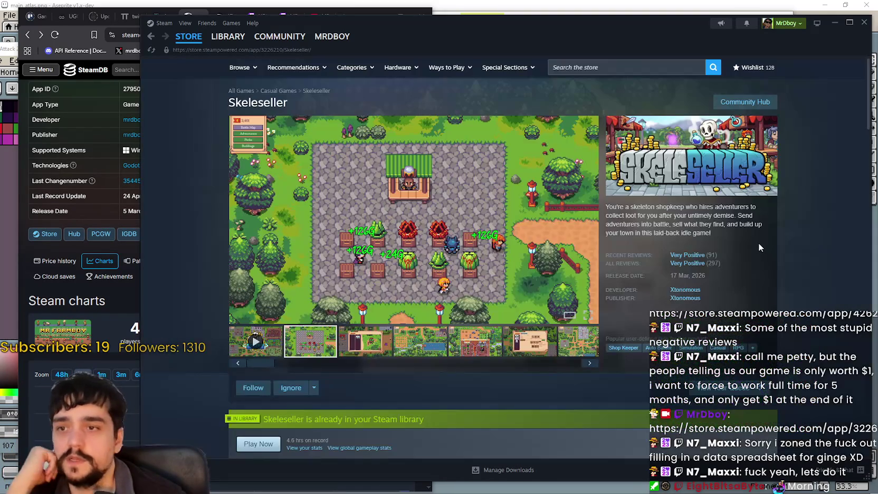
- Cycle through the gallery thumbnails from the third to the seventh screenshot and back
{"action": "mouse_move", "coordinate": [775, 265]}
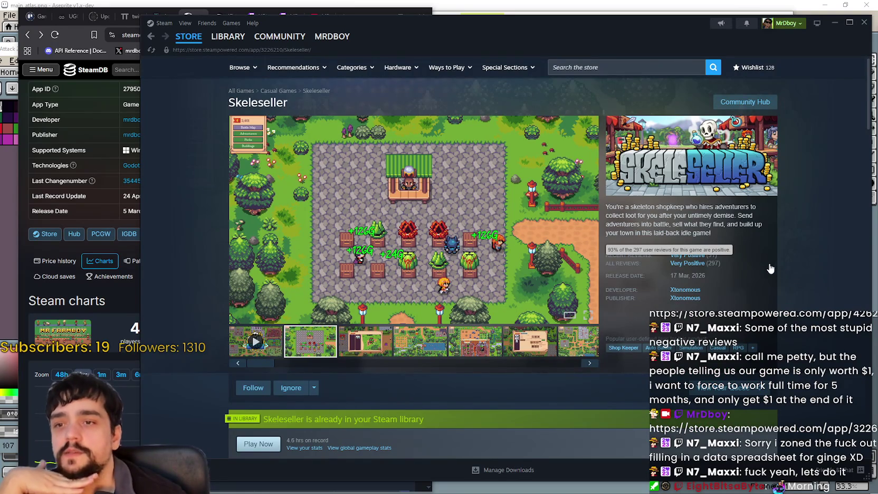
{"action": "left_click", "coordinate": [361, 338]}
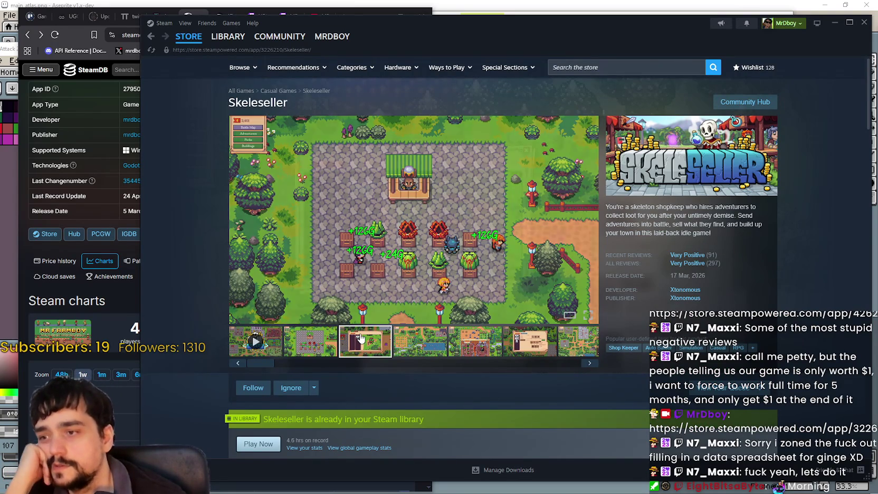
{"action": "left_click", "coordinate": [431, 342]}
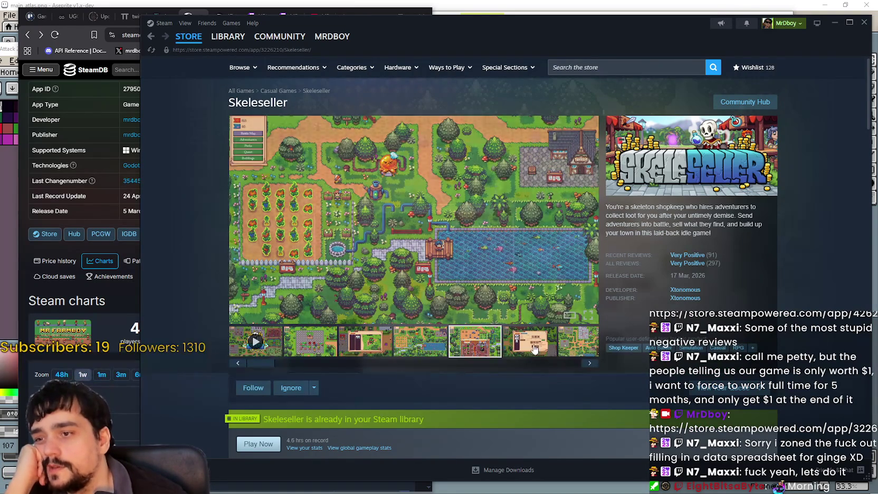
{"action": "left_click", "coordinate": [547, 347]}
{"action": "left_click", "coordinate": [572, 341]}
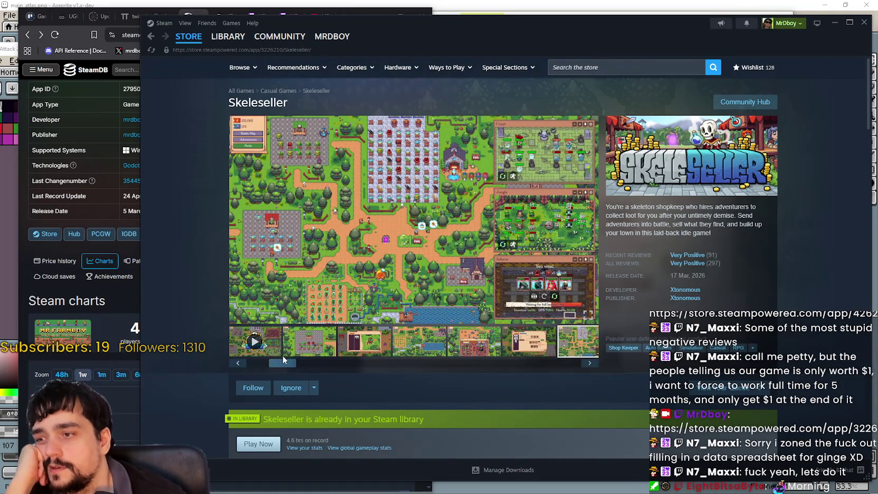
{"action": "left_click", "coordinate": [298, 348]}
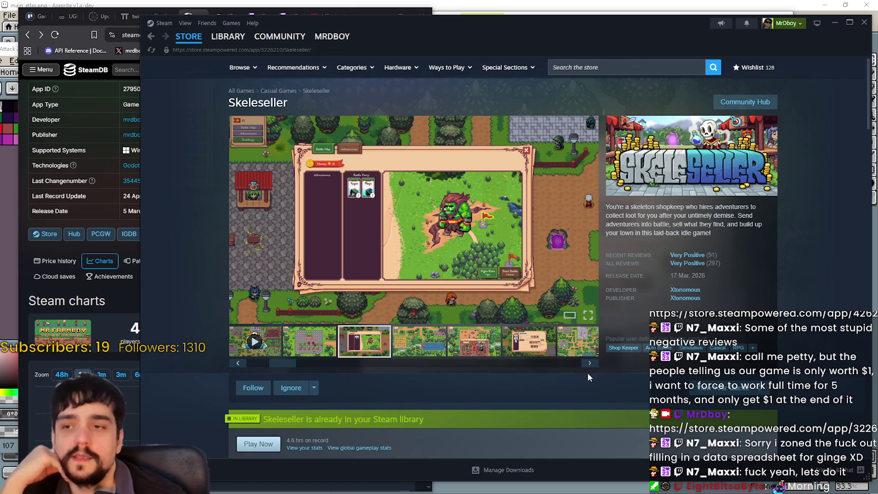
{"action": "left_click", "coordinate": [406, 351]}
{"action": "left_click", "coordinate": [457, 355]}
{"action": "left_click", "coordinate": [533, 349]}
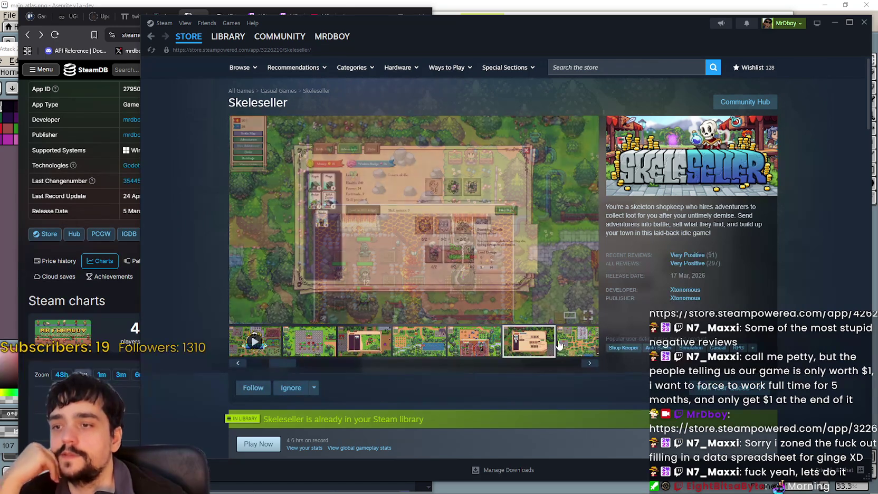
{"action": "left_click", "coordinate": [573, 355]}
{"action": "left_click", "coordinate": [304, 353]}
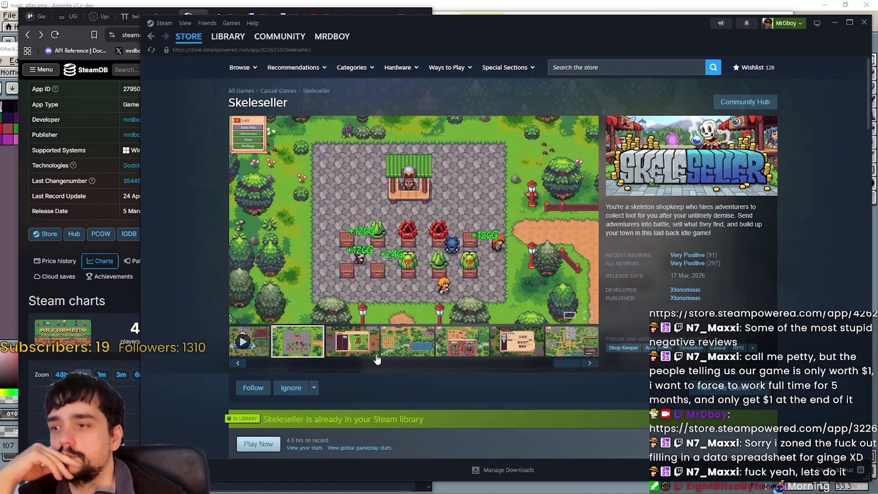
{"action": "left_click", "coordinate": [580, 354]}
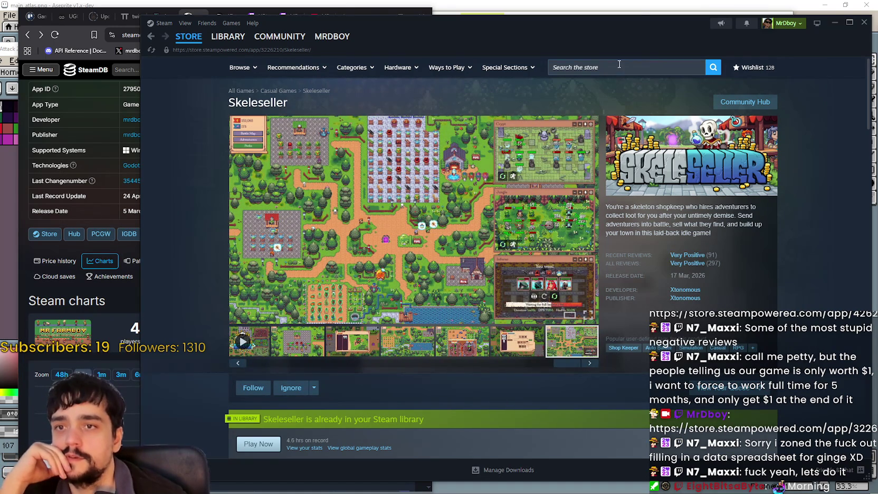
- Dismiss the search suggestions, select and clear the short description, and return to the shop screenshot
{"action": "left_click", "coordinate": [616, 63]}
{"action": "key", "text": "Escape"}
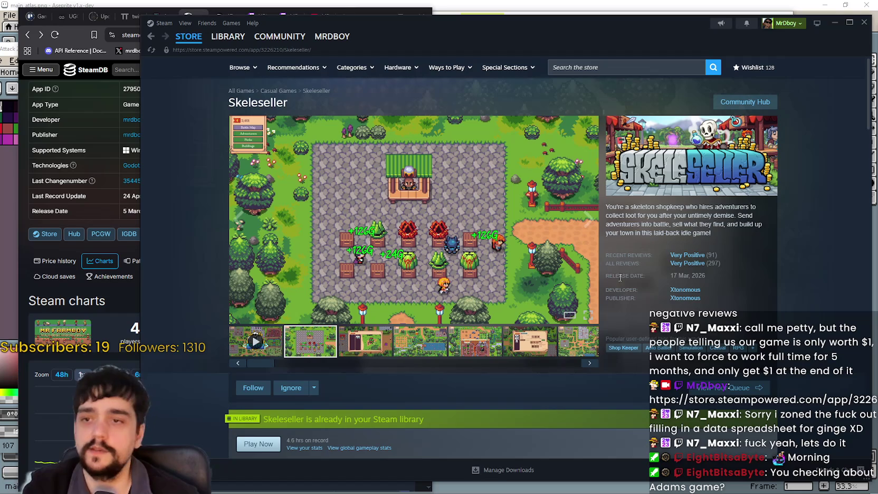
{"action": "mouse_move", "coordinate": [605, 207]}
{"action": "left_mouse_down"}
{"action": "mouse_move", "coordinate": [709, 217]}
{"action": "mouse_move", "coordinate": [724, 238]}
{"action": "left_mouse_up"}
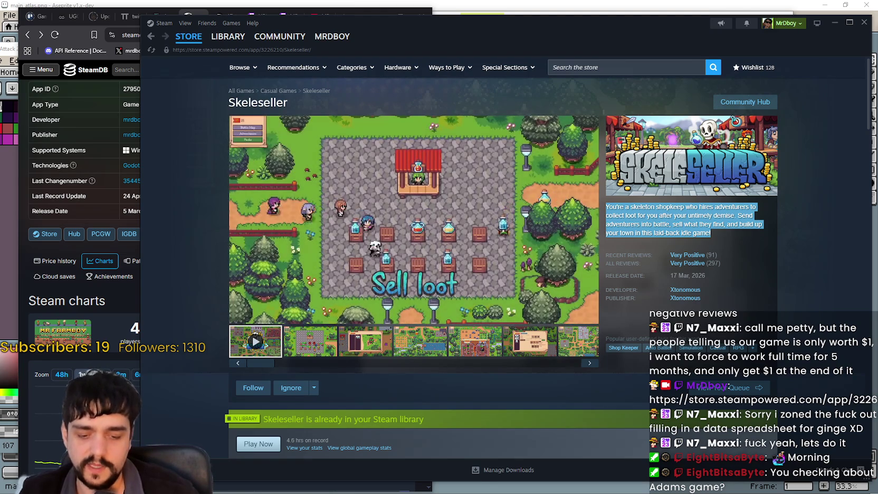
{"action": "left_click", "coordinate": [764, 235]}
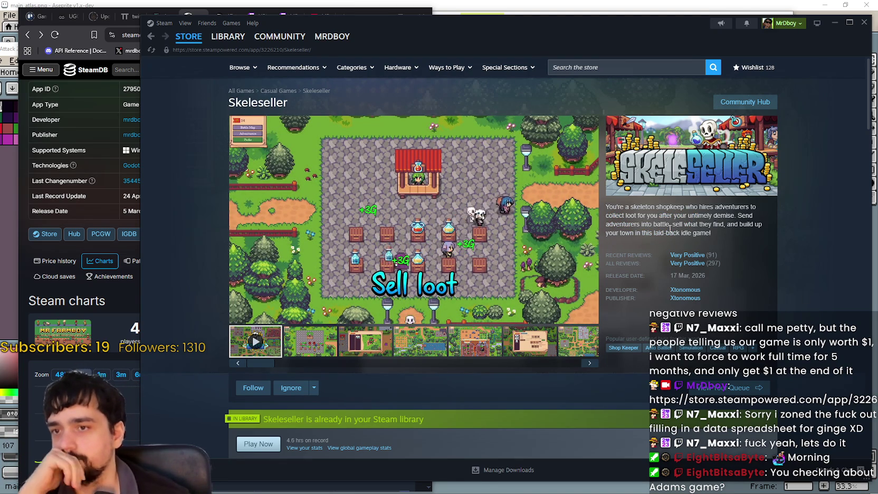
{"action": "left_click", "coordinate": [327, 354]}
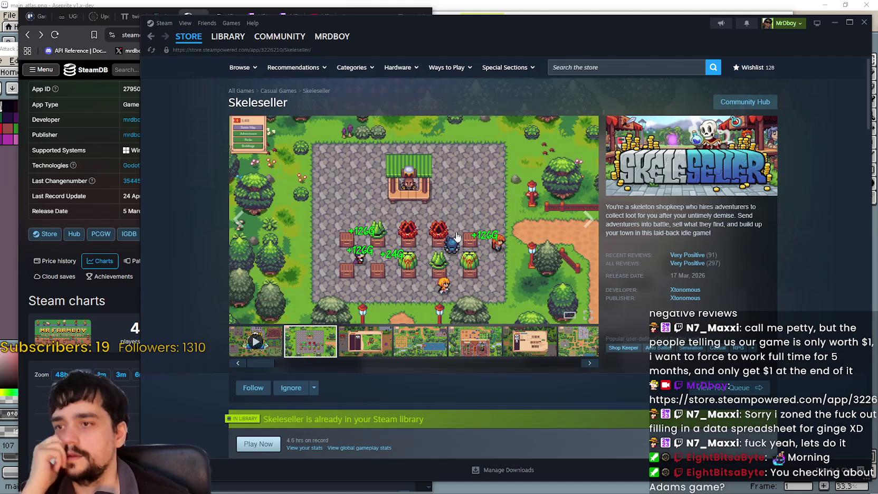
{"action": "left_click", "coordinate": [587, 65]}
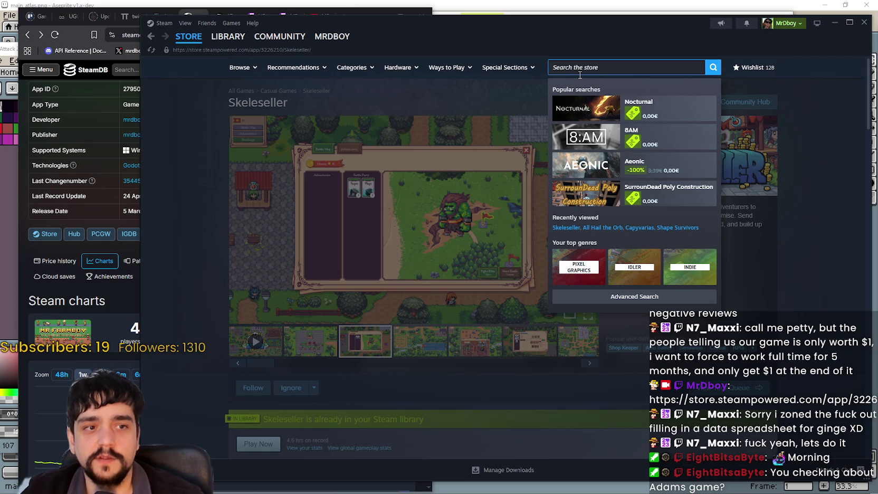
{"action": "left_click", "coordinate": [749, 253]}
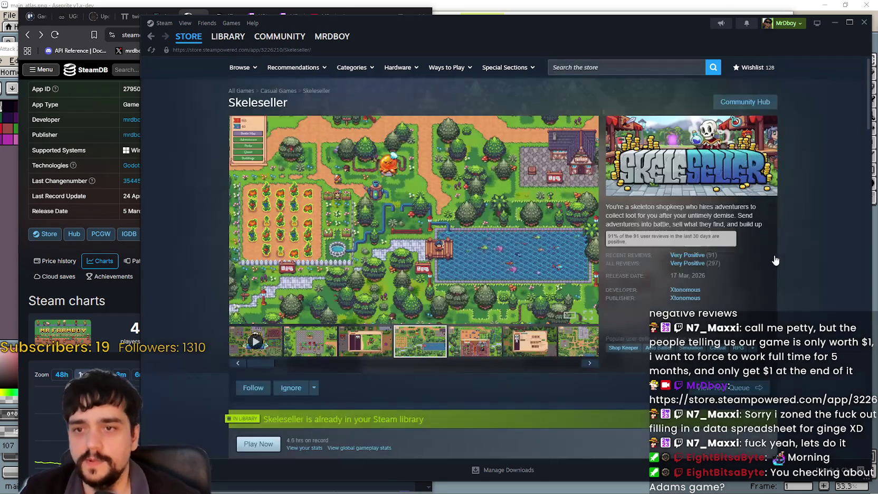
- Jump to the fifth Skeleseller screenshot, the volcano battle, and advance through the next ones
{"action": "scroll", "coordinate": [806, 255], "scroll_direction": "down", "scroll_amount": 1}
{"action": "scroll", "coordinate": [806, 256], "scroll_direction": "down", "scroll_amount": 1}
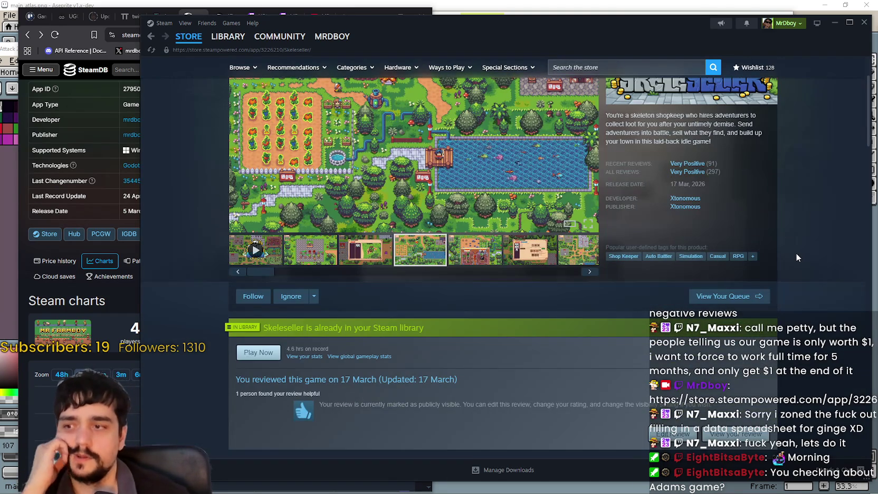
{"action": "scroll", "coordinate": [748, 252], "scroll_direction": "up", "scroll_amount": 2}
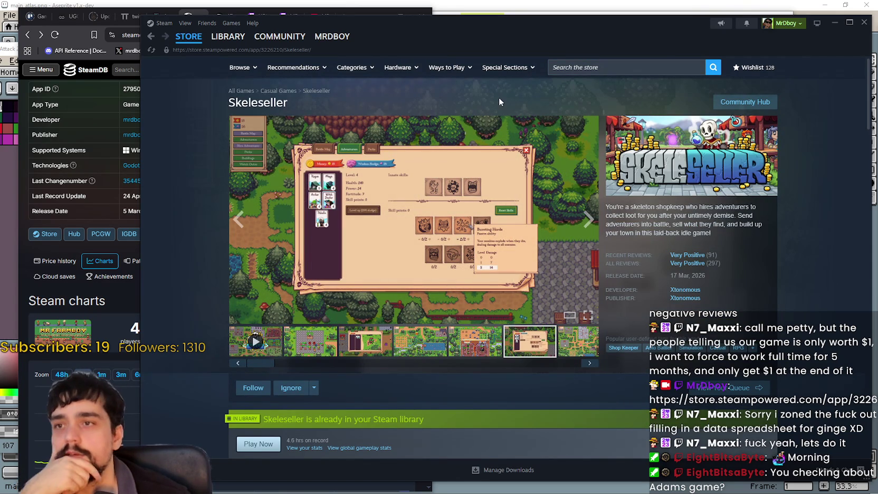
{"action": "left_click", "coordinate": [591, 228]}
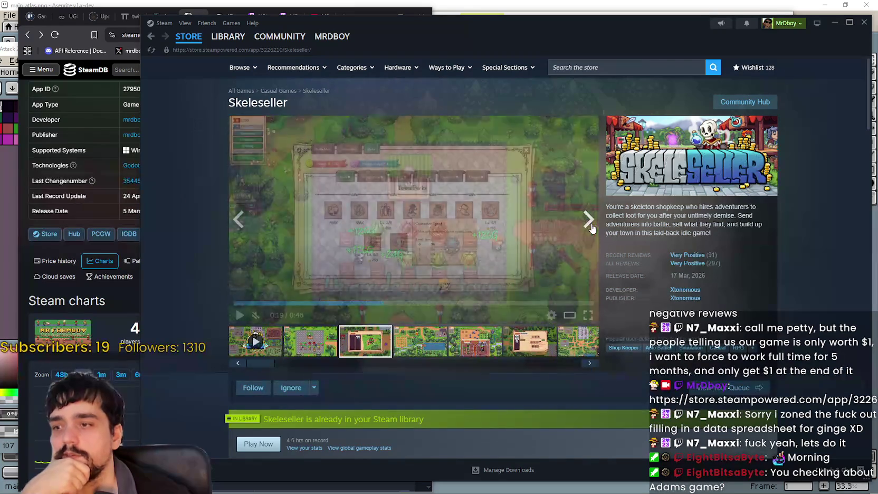
{"action": "left_click", "coordinate": [591, 228]}
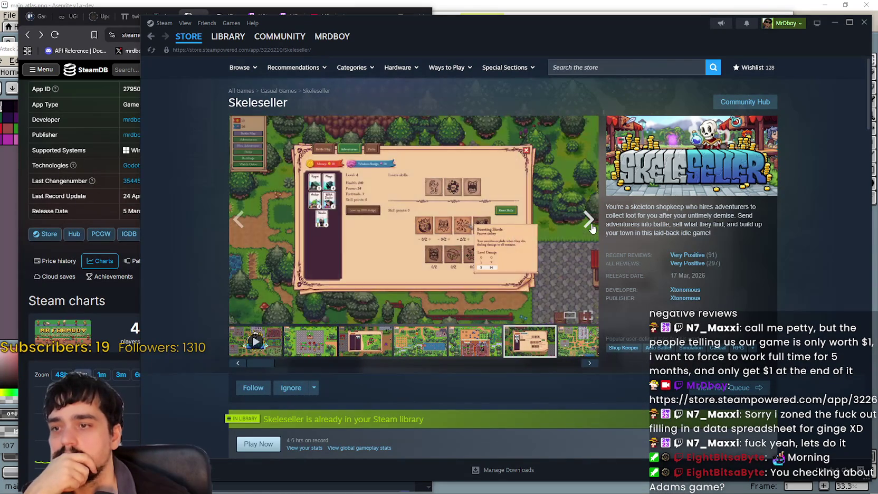
{"action": "left_click", "coordinate": [592, 228]}
- Flip through the Skeleseller screenshot thumbnails, from the shop shot to the town map and back
{"action": "left_click", "coordinate": [314, 355]}
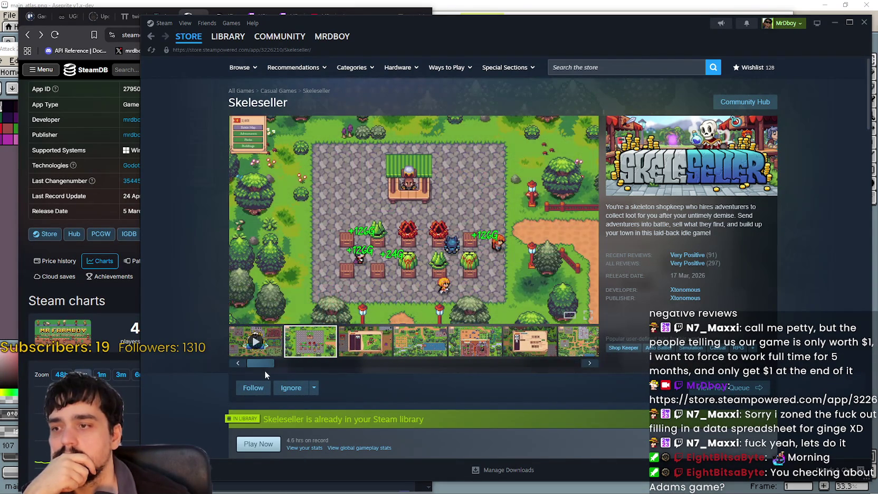
{"action": "left_click_drag", "start_coordinate": [426, 357], "coordinate": [585, 357]}
{"action": "left_click", "coordinate": [313, 356]}
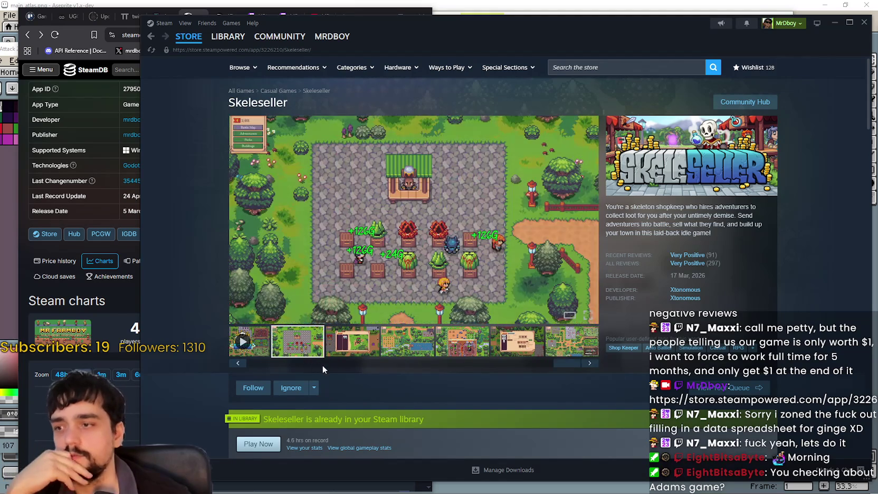
{"action": "left_click", "coordinate": [378, 357]}
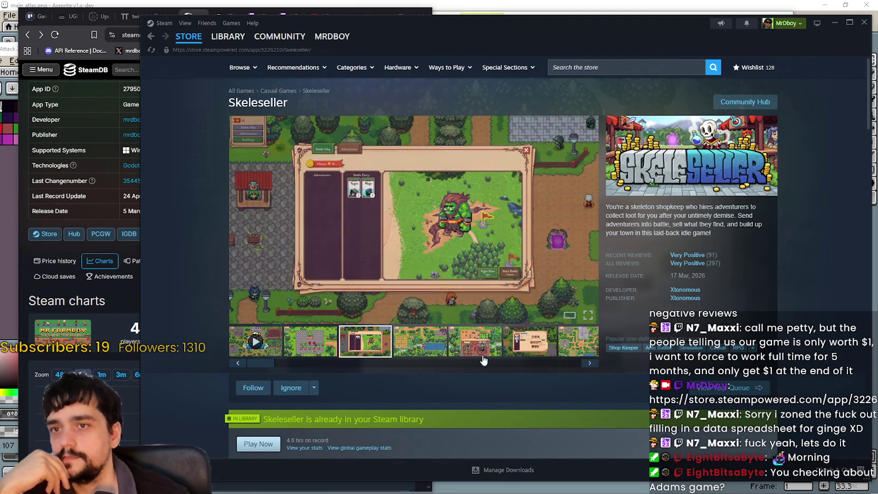
{"action": "left_click", "coordinate": [475, 354]}
{"action": "left_click", "coordinate": [530, 354]}
{"action": "left_click", "coordinate": [577, 351]}
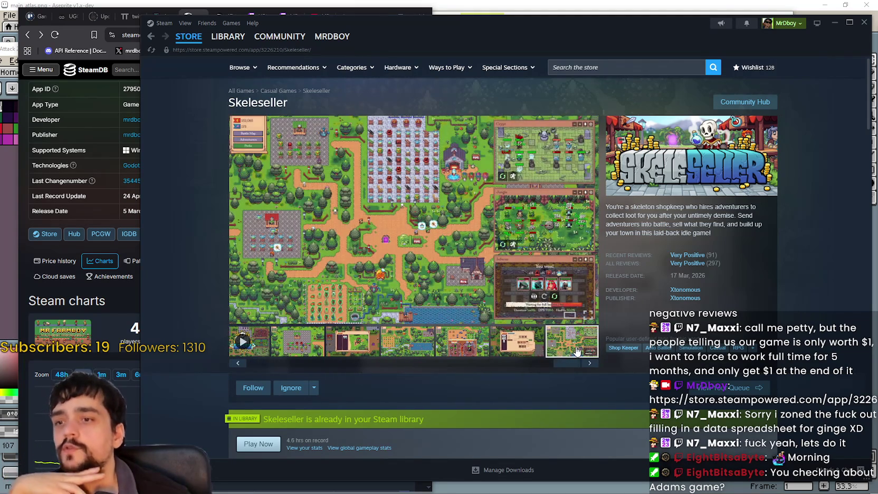
{"action": "left_click_drag", "start_coordinate": [569, 367], "coordinate": [264, 363]}
{"action": "left_click", "coordinate": [349, 345]}
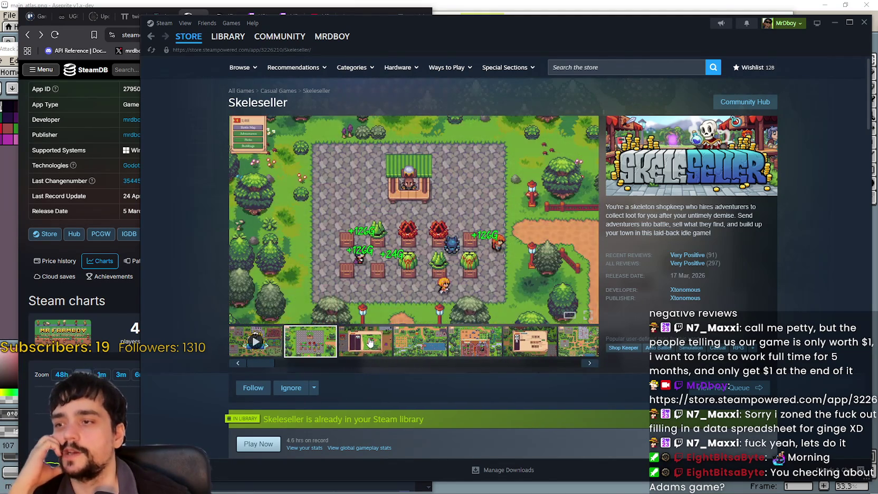
{"action": "left_click", "coordinate": [420, 346]}
{"action": "left_click", "coordinate": [475, 345]}
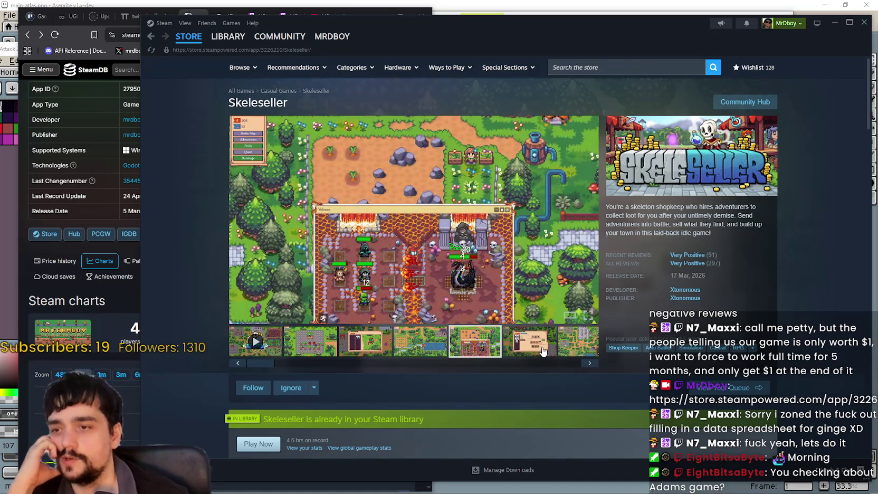
- View the fifth screenshot enlarged, advance once, close it, and dismiss the store search suggestions
{"action": "left_click", "coordinate": [479, 248]}
{"action": "left_click", "coordinate": [807, 261]}
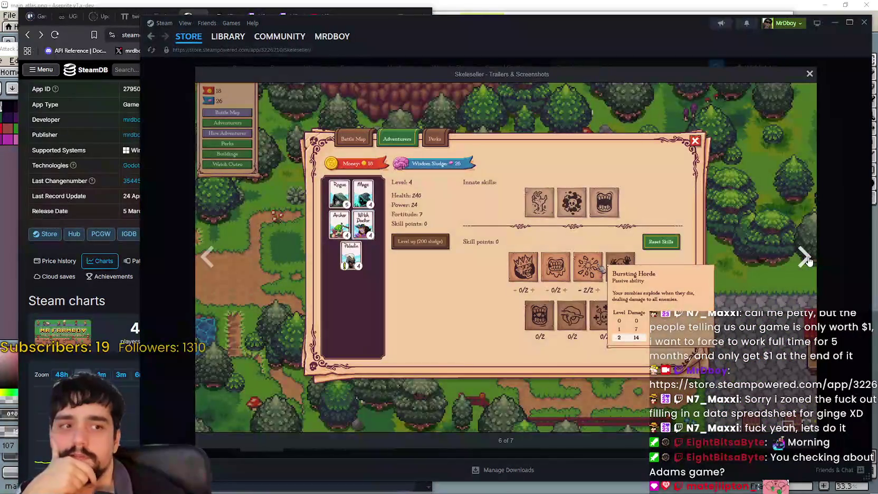
{"action": "left_click", "coordinate": [825, 235]}
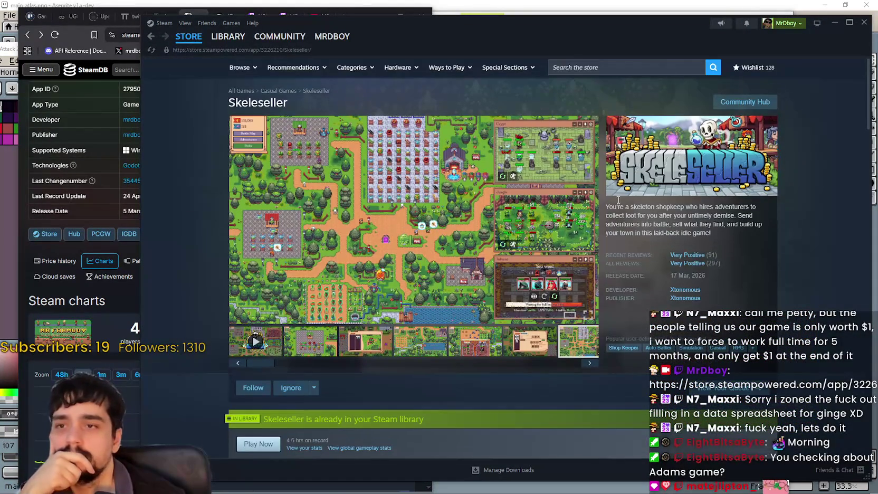
{"action": "left_click", "coordinate": [588, 73]}
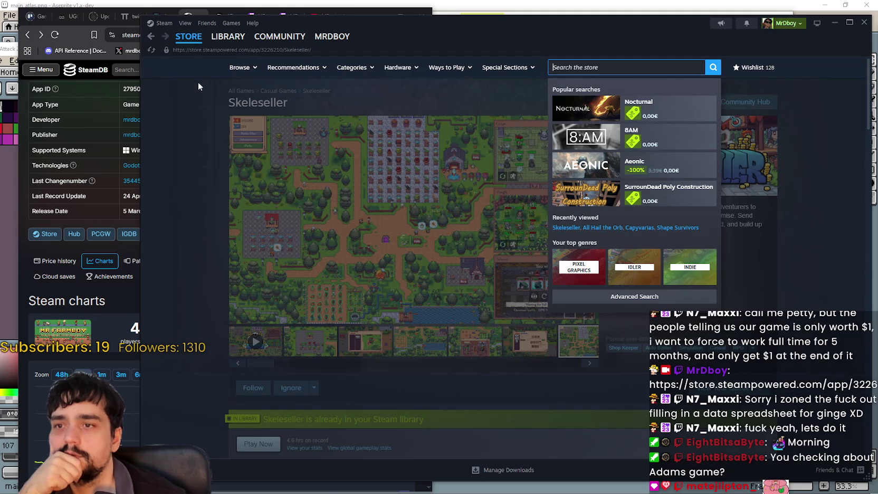
{"action": "left_click", "coordinate": [199, 79]}
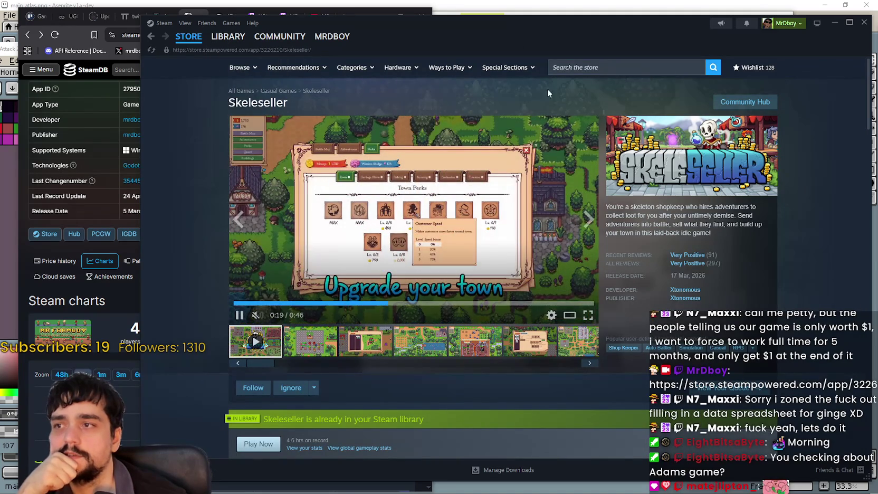
- Switch to the game library and show All Hail the Orb's page
{"action": "mouse_move", "coordinate": [655, 261]}
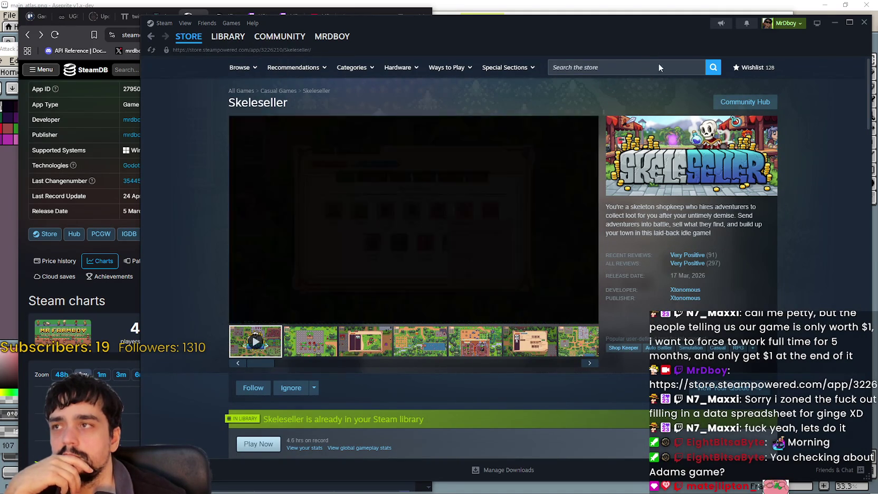
{"action": "left_click", "coordinate": [230, 37]}
{"action": "left_click", "coordinate": [222, 212]}
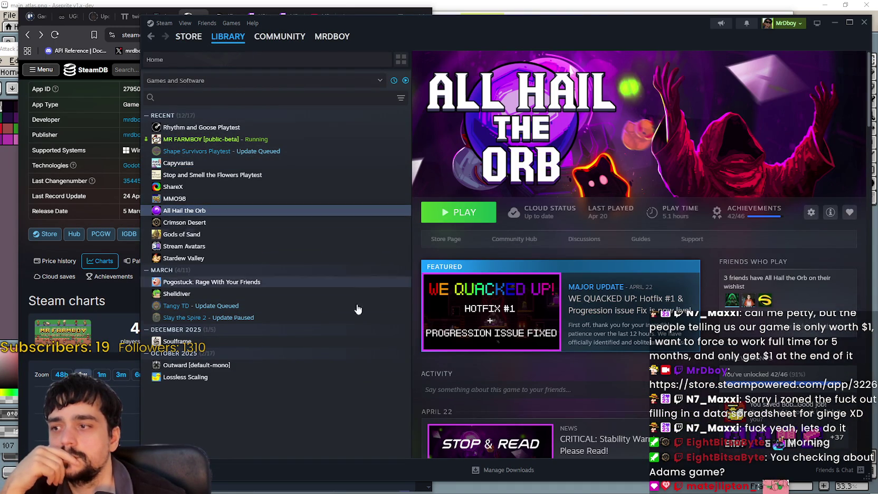
- Check Capyvarias in the library, then return to the store and begin a store search
{"action": "left_click", "coordinate": [149, 36]}
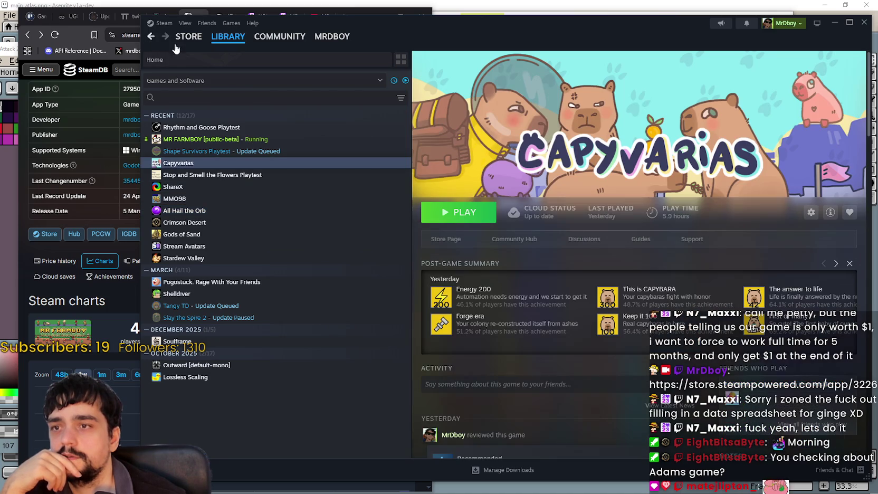
{"action": "left_click", "coordinate": [150, 37]}
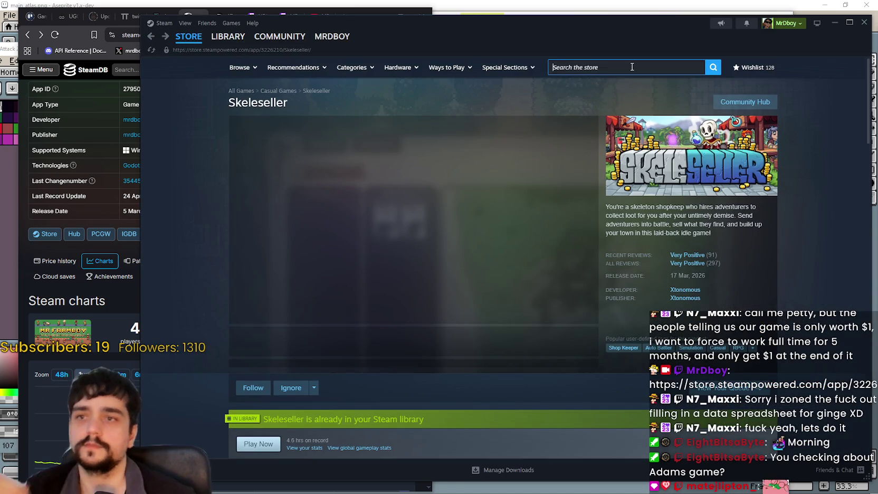
{"action": "left_click", "coordinate": [632, 74]}
- Search 'Tangy td', open the Tangy TD store page, and copy its page address
{"action": "type", "text": "Tangy t"}
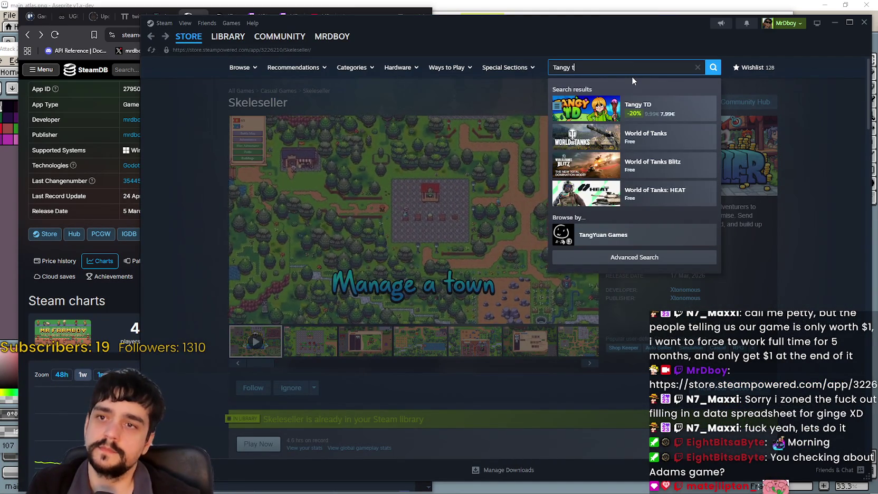
{"action": "type", "text": "d"}
{"action": "left_click", "coordinate": [641, 107]}
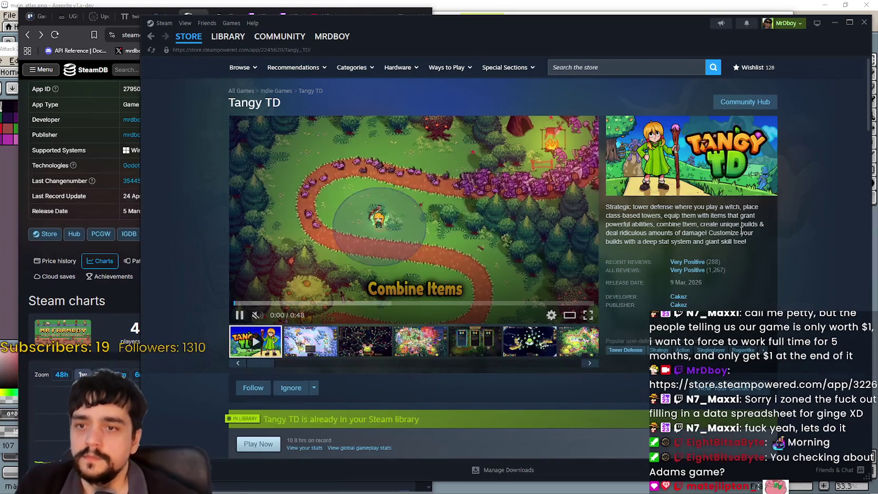
{"action": "right_click", "coordinate": [740, 230]}
{"action": "left_click", "coordinate": [777, 285]}
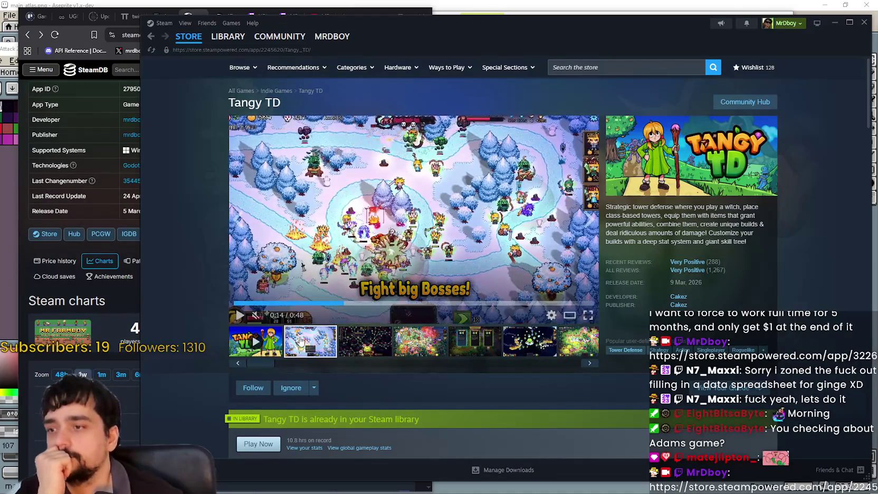
- Flip through Tangy TD screenshots two to five, returning to the fourth battle shot
{"action": "left_click", "coordinate": [333, 342]}
{"action": "left_click", "coordinate": [370, 344]}
{"action": "left_click", "coordinate": [420, 345]}
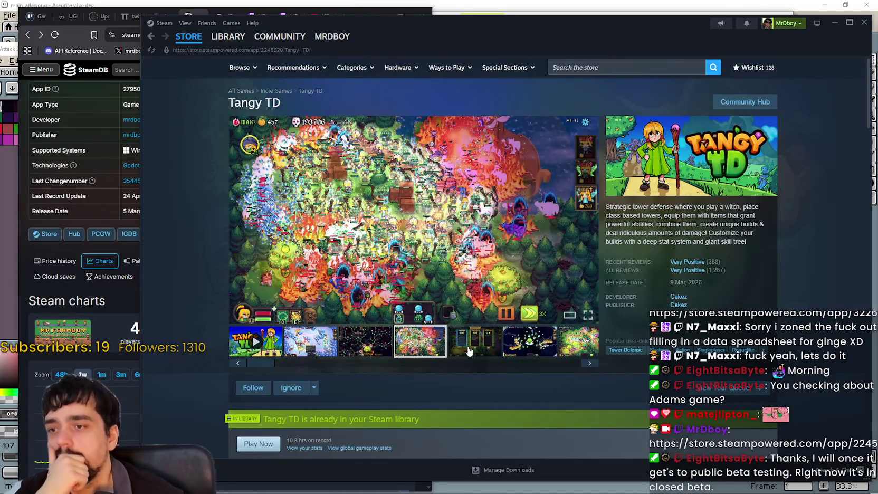
{"action": "left_click", "coordinate": [469, 350]}
{"action": "left_click", "coordinate": [422, 340]}
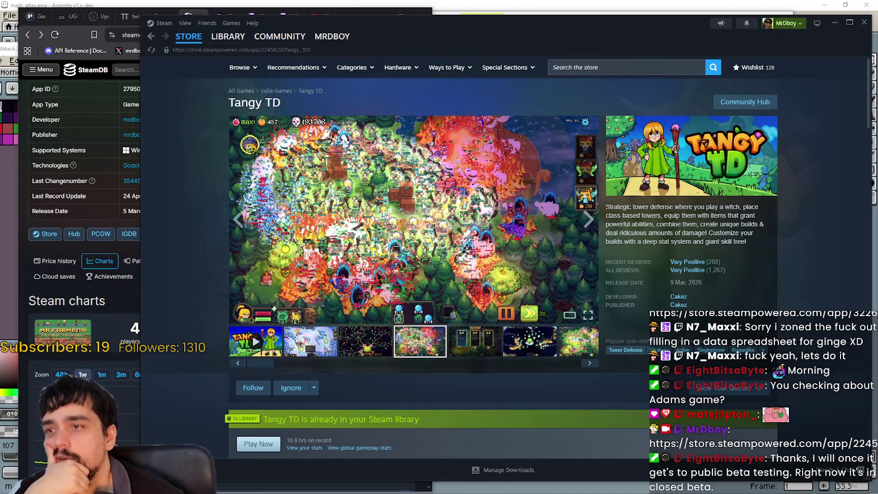
- Page through the enlarged Tangy TD screenshots up to the Game Over shot, then close the view
{"action": "left_click", "coordinate": [422, 209]}
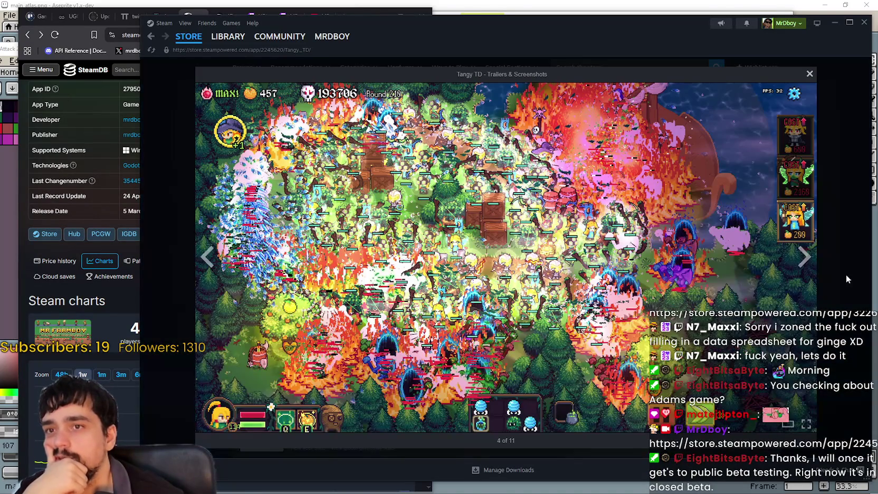
{"action": "left_click", "coordinate": [806, 260]}
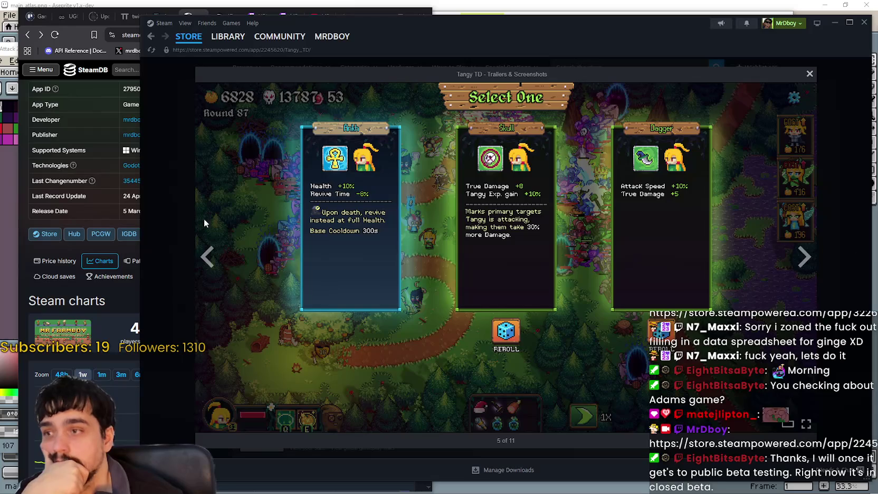
{"action": "left_click", "coordinate": [208, 256]}
{"action": "left_click", "coordinate": [804, 257]}
{"action": "left_click", "coordinate": [804, 258]}
{"action": "left_click", "coordinate": [805, 258]}
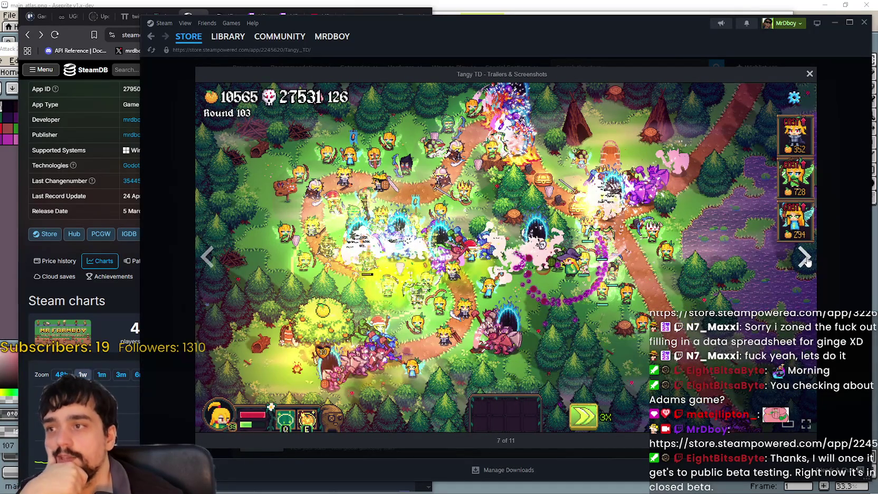
{"action": "left_click", "coordinate": [805, 259]}
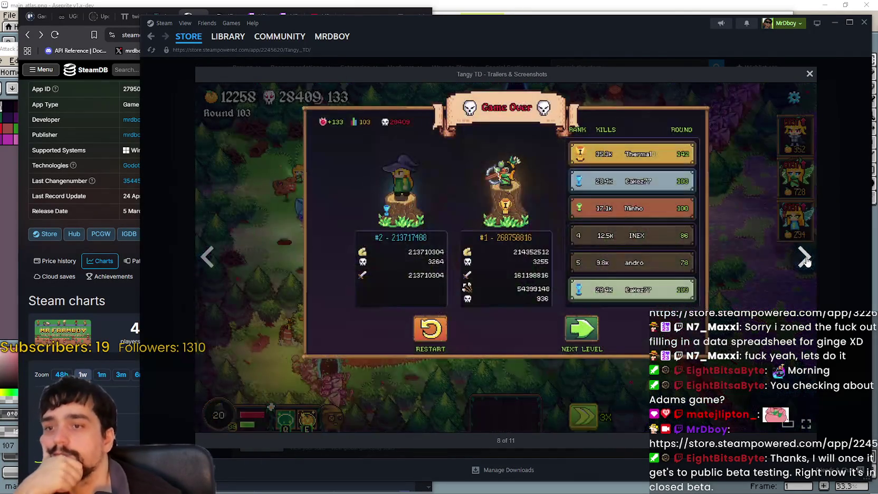
{"action": "left_click", "coordinate": [822, 256]}
- Scroll down the Tangy TD page to its bundle offers and Recent Events section
{"action": "scroll", "coordinate": [526, 304], "scroll_direction": "down", "scroll_amount": 5}
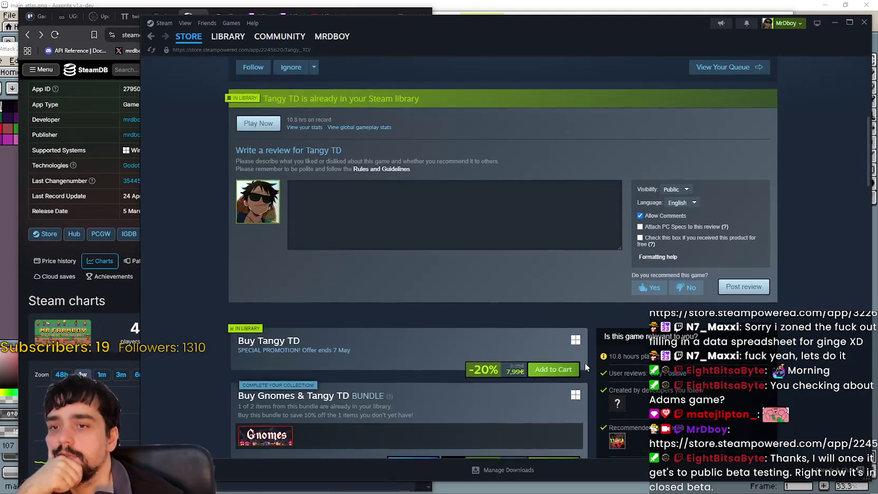
{"action": "scroll", "coordinate": [585, 362], "scroll_direction": "down", "scroll_amount": 3}
{"action": "scroll", "coordinate": [585, 358], "scroll_direction": "down", "scroll_amount": 1}
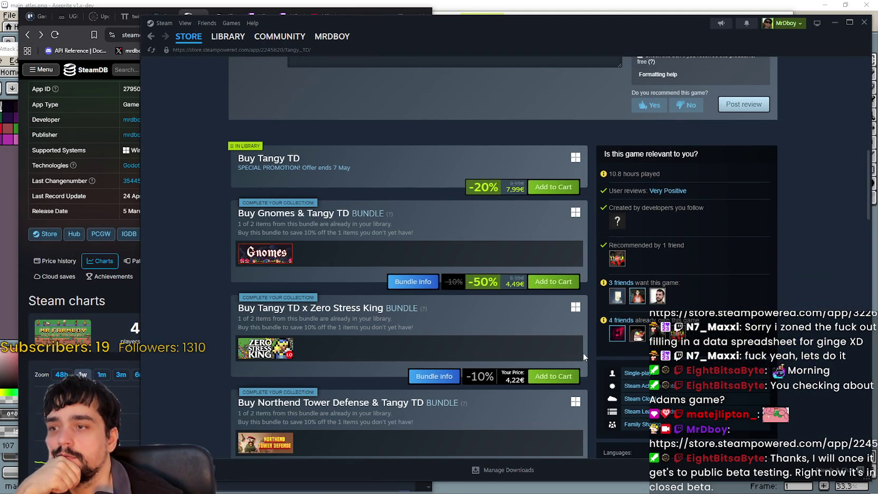
{"action": "scroll", "coordinate": [584, 357], "scroll_direction": "down", "scroll_amount": 2}
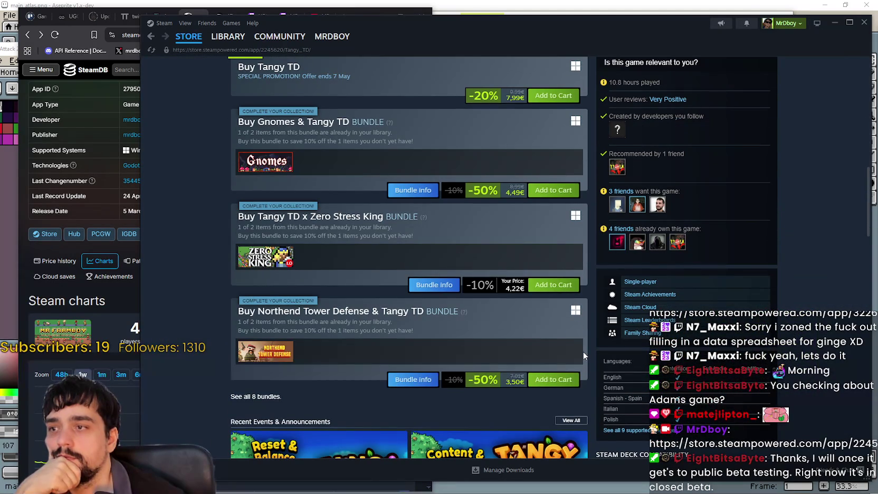
{"action": "scroll", "coordinate": [583, 351], "scroll_direction": "up", "scroll_amount": 1}
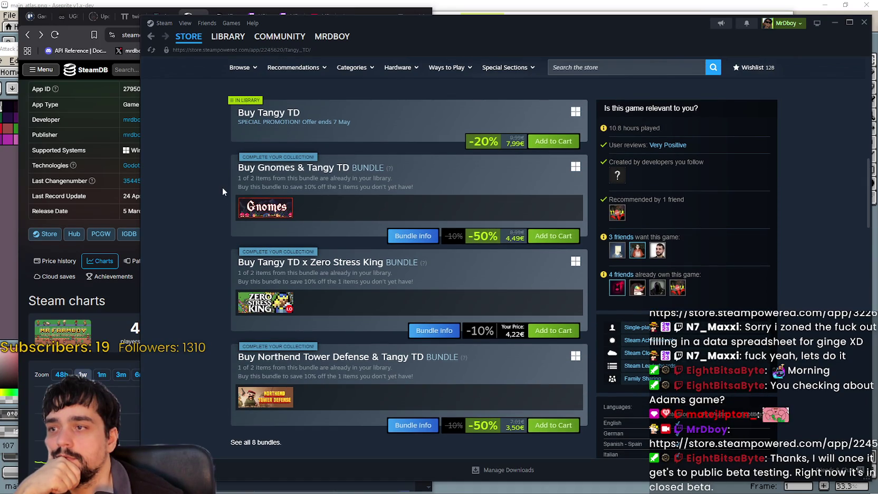
{"action": "scroll", "coordinate": [227, 189], "scroll_direction": "down", "scroll_amount": 2}
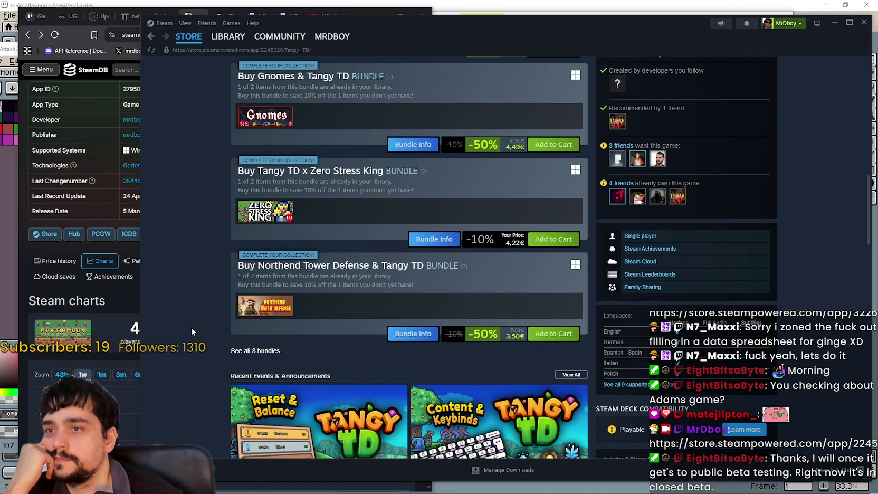
{"action": "scroll", "coordinate": [192, 326], "scroll_direction": "down", "scroll_amount": 2}
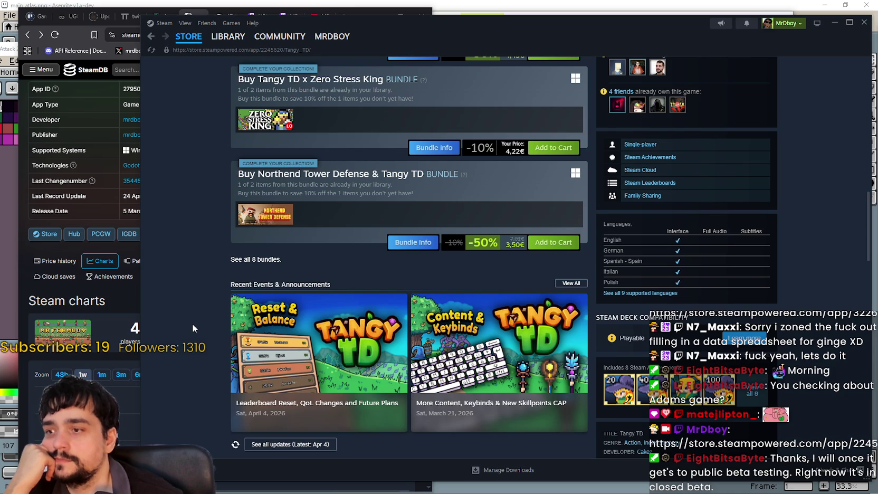
{"action": "mouse_move", "coordinate": [254, 354]}
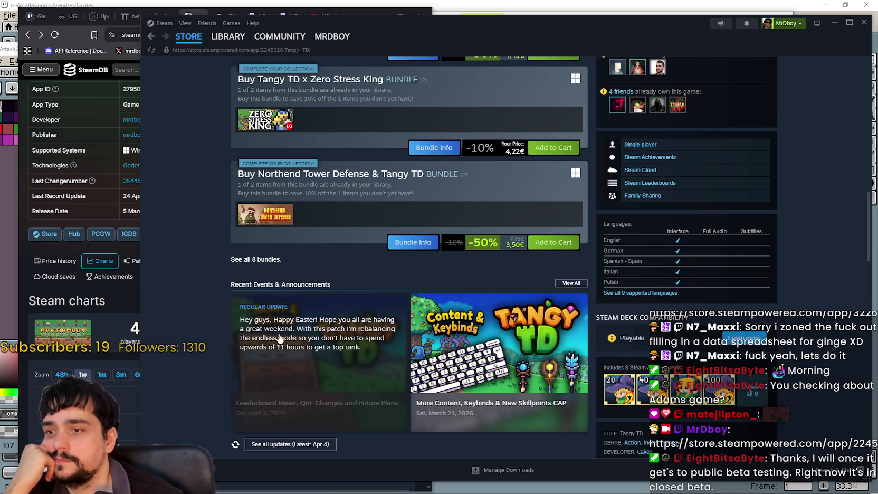
{"action": "scroll", "coordinate": [200, 291], "scroll_direction": "up", "scroll_amount": 15}
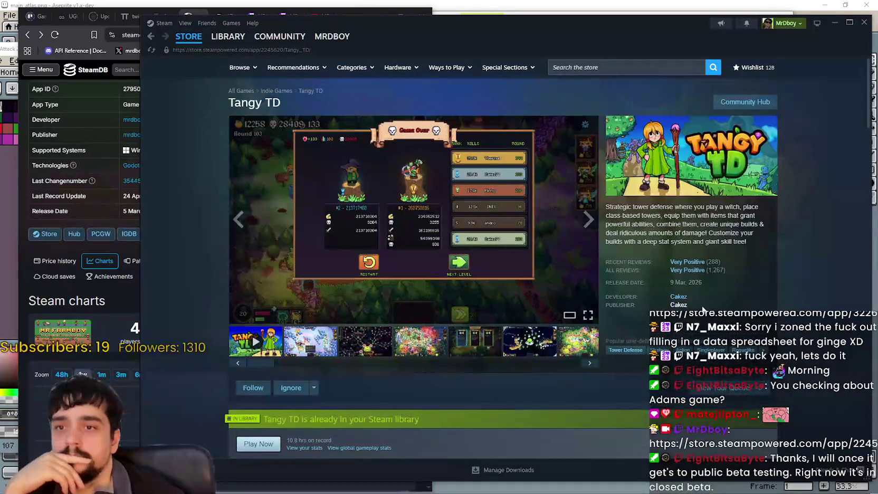
{"action": "mouse_move", "coordinate": [691, 265]}
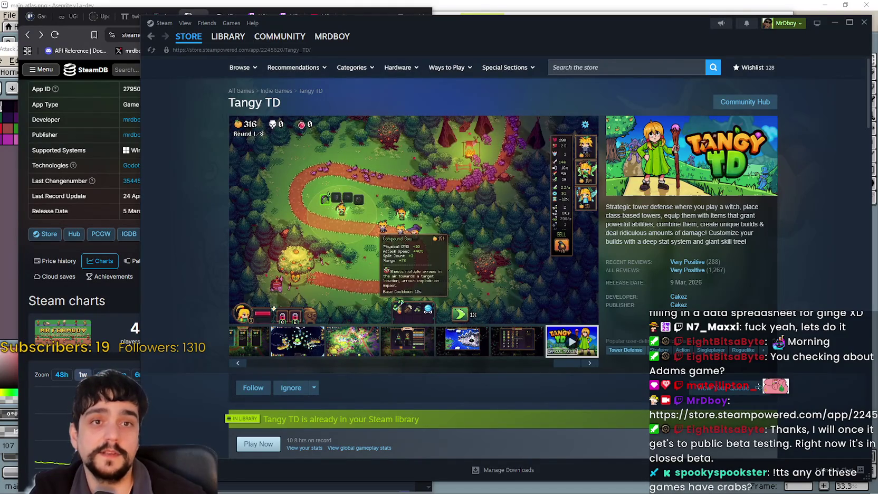
{"action": "mouse_move", "coordinate": [441, 170]}
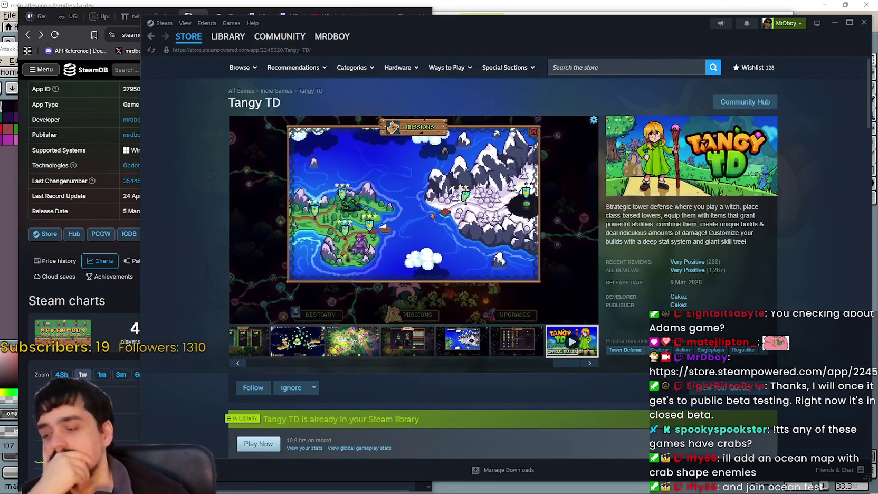
{"action": "mouse_move", "coordinate": [413, 219]}
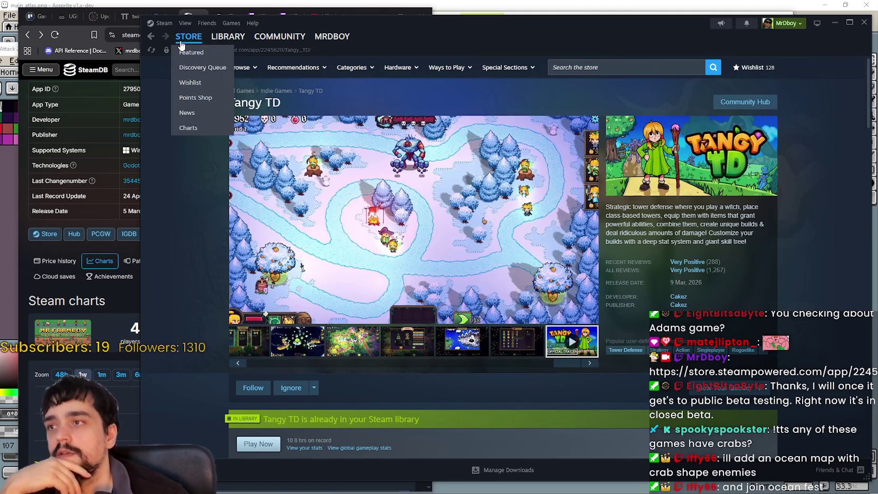
- Search 'MR FARMBOY', open its store page, and start narrowing the Steam window beside SteamDB
{"action": "left_click", "coordinate": [593, 71]}
{"action": "type", "text": "MR"}
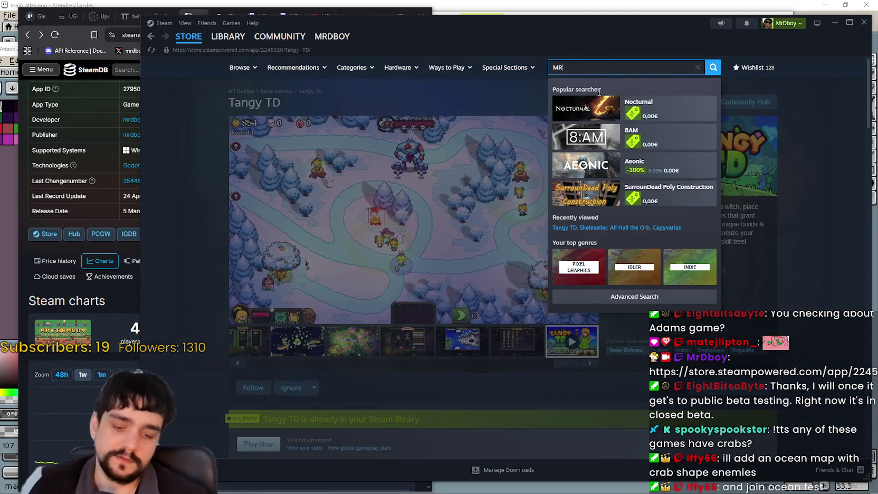
{"action": "type", "text": " FARMBOY"}
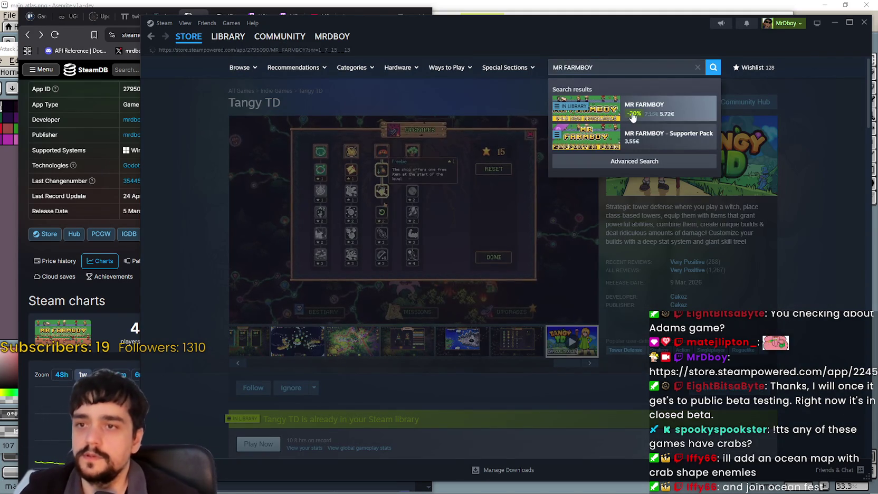
{"action": "key", "text": "Return"}
{"action": "left_click", "coordinate": [76, 180]}
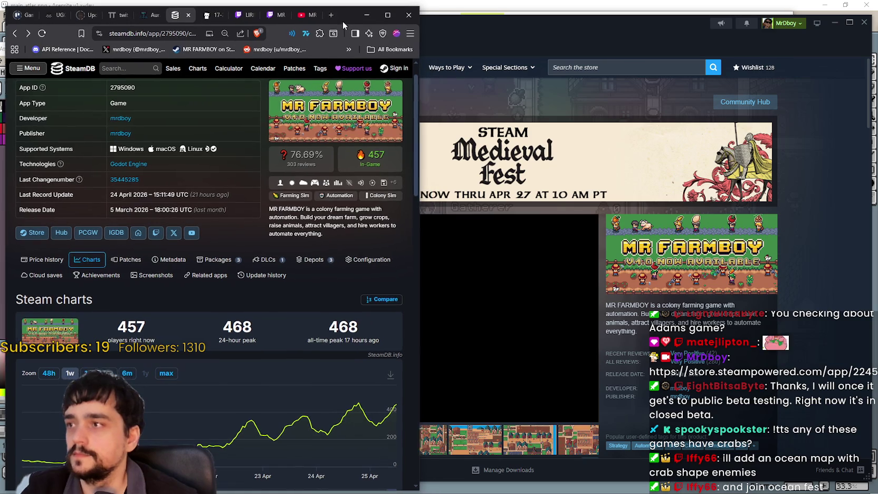
{"action": "left_click", "coordinate": [500, 29]}
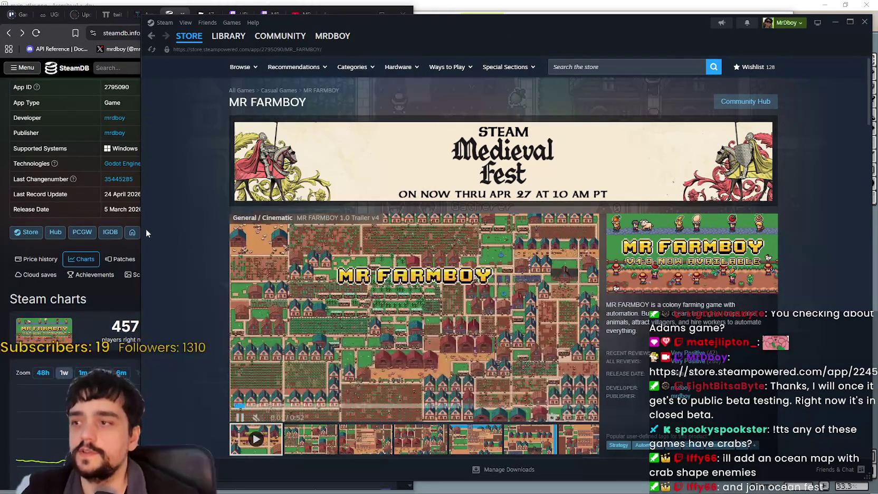
{"action": "left_click_drag", "start_coordinate": [141, 233], "coordinate": [399, 225]}
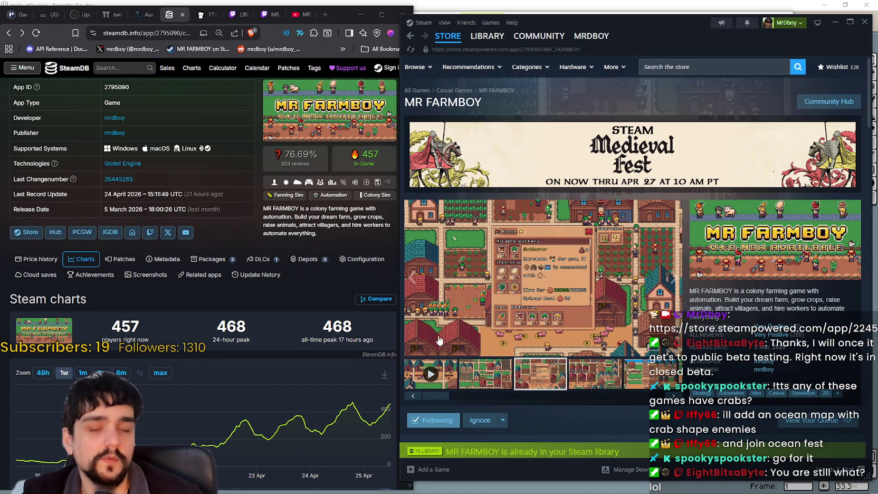
- Scroll the MR FARMBOY store page alongside SteamDB stats showing 457 current players
{"action": "mouse_move", "coordinate": [375, 424]}
{"action": "scroll", "coordinate": [375, 424], "scroll_direction": "down", "scroll_amount": 1}
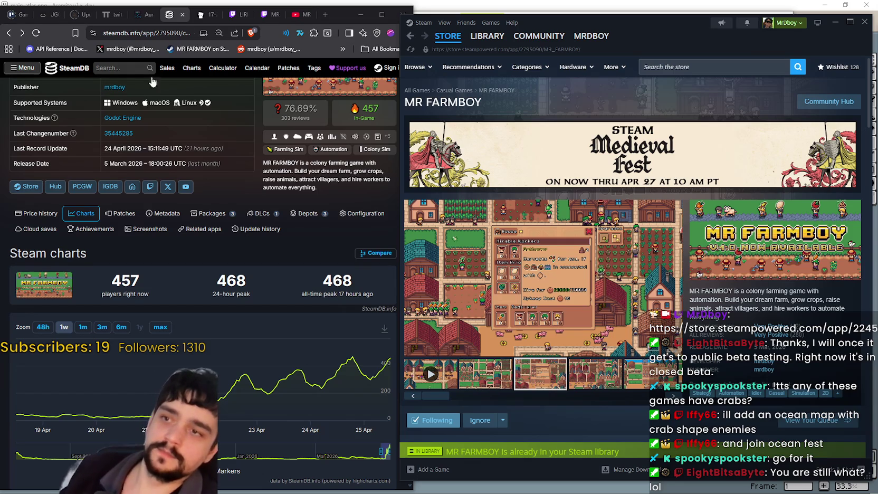
- Shrink the Steam window further and reload SteamDB so MR FARMBOY shows 465 players
{"action": "scroll", "coordinate": [224, 201], "scroll_direction": "up", "scroll_amount": 1}
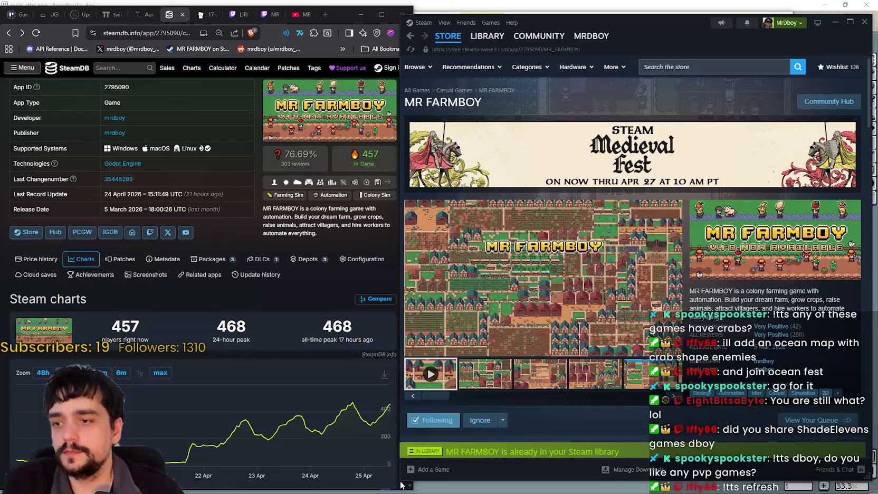
{"action": "mouse_move", "coordinate": [400, 482]}
{"action": "left_mouse_down"}
{"action": "mouse_move", "coordinate": [420, 433]}
{"action": "mouse_move", "coordinate": [418, 463]}
{"action": "left_mouse_up"}
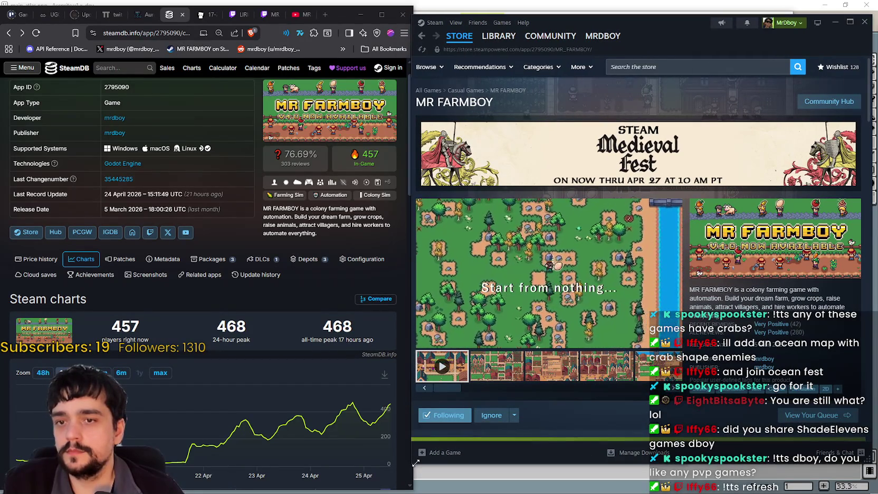
{"action": "scroll", "coordinate": [476, 359], "scroll_direction": "down", "scroll_amount": 1}
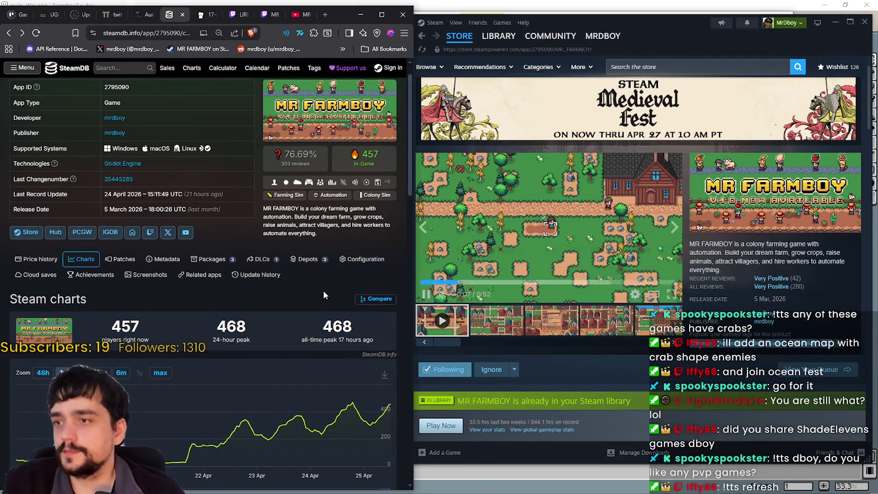
{"action": "right_click", "coordinate": [323, 290]}
{"action": "left_click", "coordinate": [338, 327]}
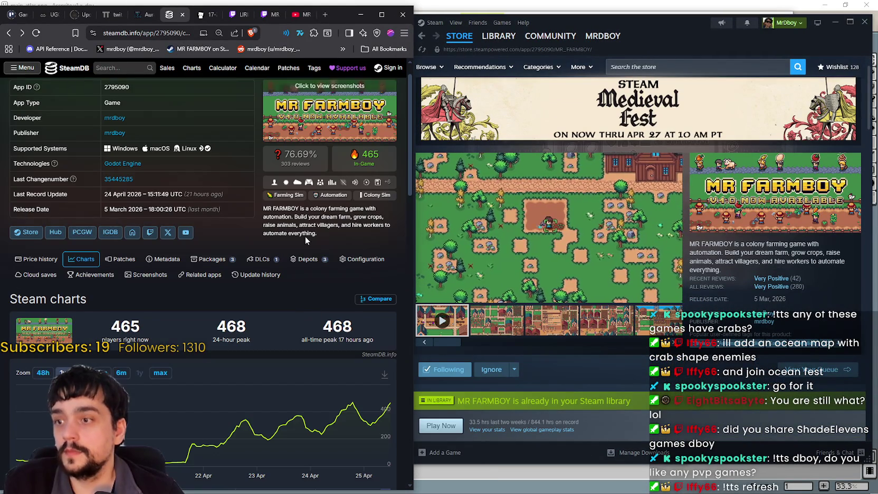
{"action": "mouse_move", "coordinate": [387, 403]}
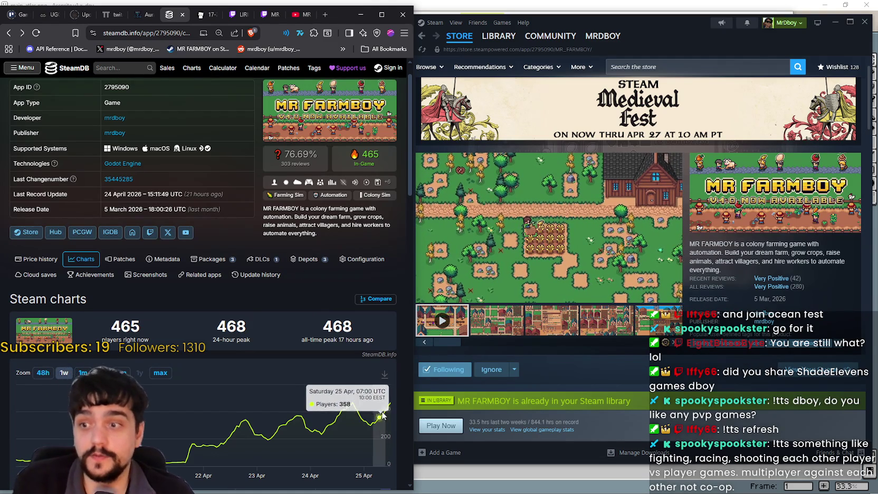
{"action": "double_click", "coordinate": [229, 323]}
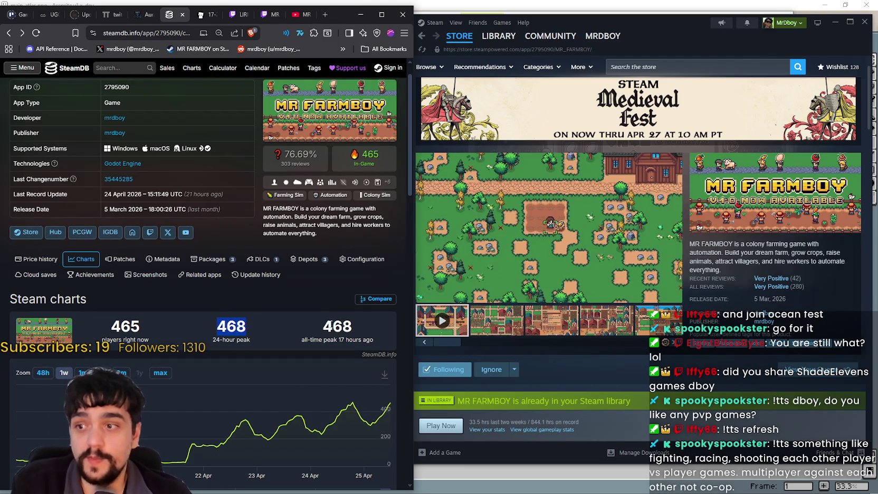
{"action": "double_click", "coordinate": [330, 326]}
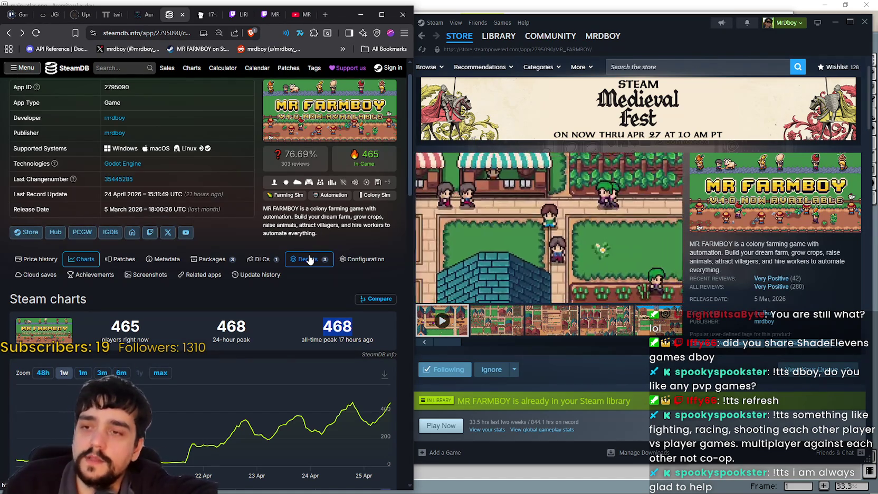
- Activate the 'Search the store' box on the MR FARMBOY page to show popular suggestions
{"action": "left_click", "coordinate": [715, 68]}
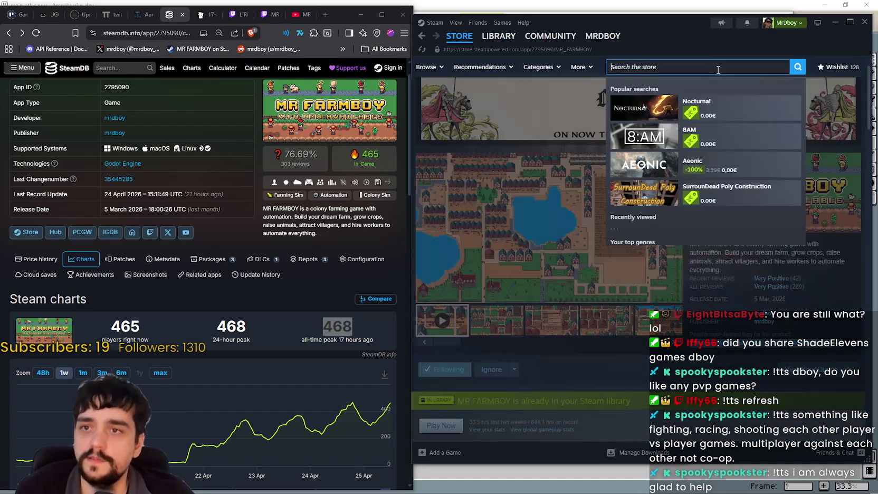
- Search 'dragon ball' and open the DRAGON BALL FighterZ store page
{"action": "type", "text": "dragon ball"}
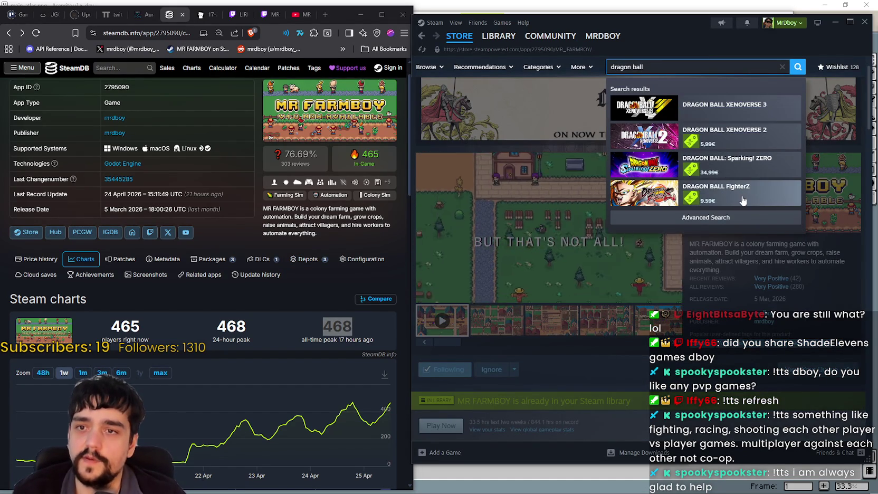
{"action": "left_click", "coordinate": [721, 196]}
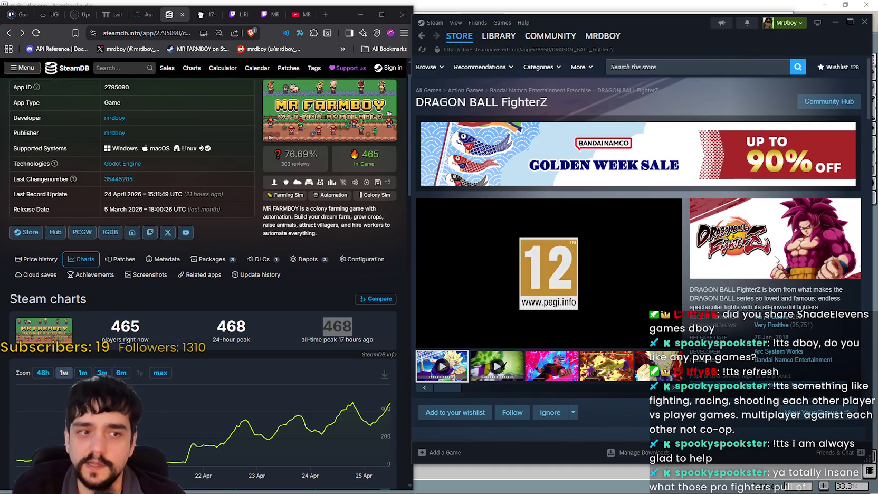
{"action": "scroll", "coordinate": [776, 258], "scroll_direction": "down", "scroll_amount": 1}
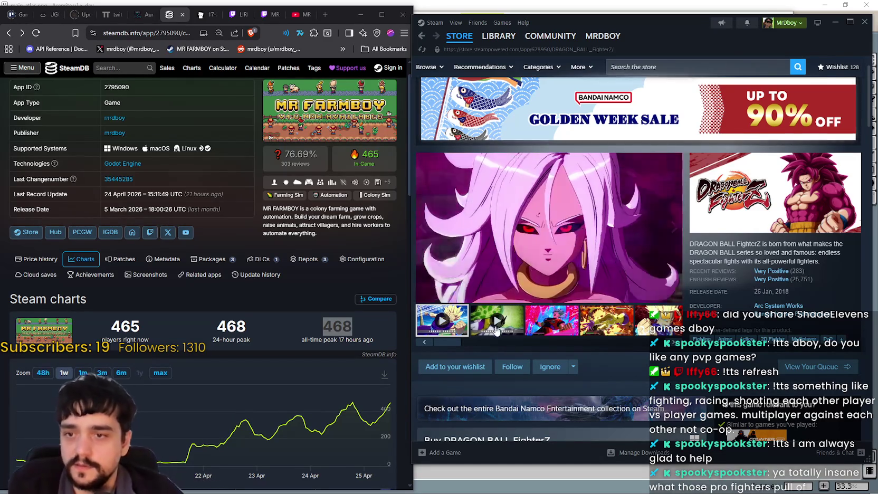
- Expand the full DRAGON BALL FighterZ DLC list, scroll back up, and open Bandai Namco's developer page
{"action": "scroll", "coordinate": [482, 330], "scroll_direction": "down", "scroll_amount": 8}
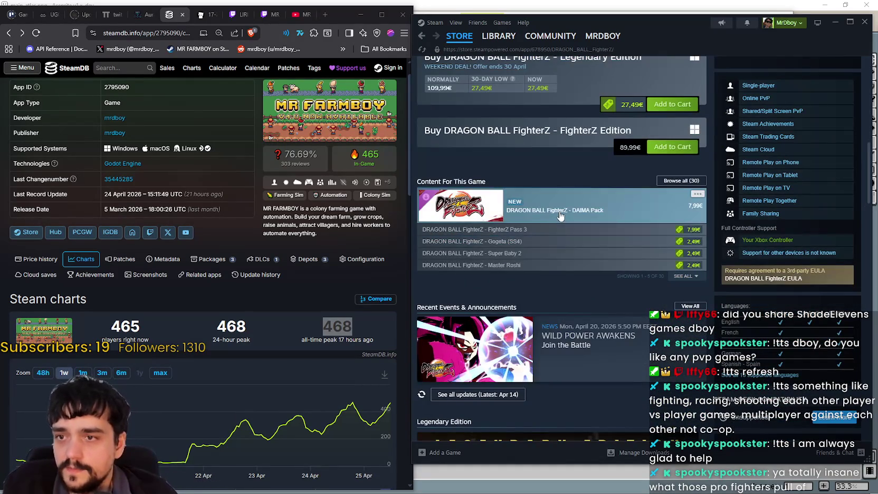
{"action": "mouse_move", "coordinate": [560, 216]}
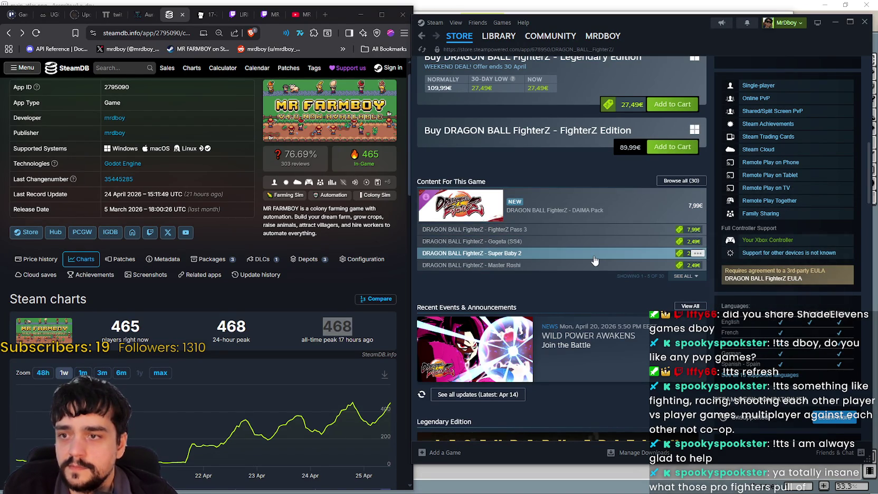
{"action": "mouse_move", "coordinate": [594, 260]}
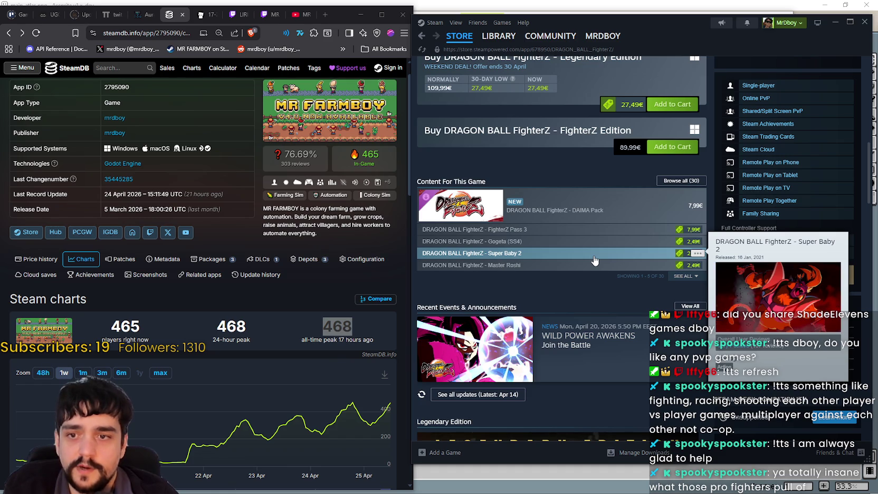
{"action": "left_click", "coordinate": [685, 276]}
{"action": "scroll", "coordinate": [563, 363], "scroll_direction": "down", "scroll_amount": 1}
{"action": "scroll", "coordinate": [564, 362], "scroll_direction": "down", "scroll_amount": 3}
{"action": "scroll", "coordinate": [575, 359], "scroll_direction": "up", "scroll_amount": 10}
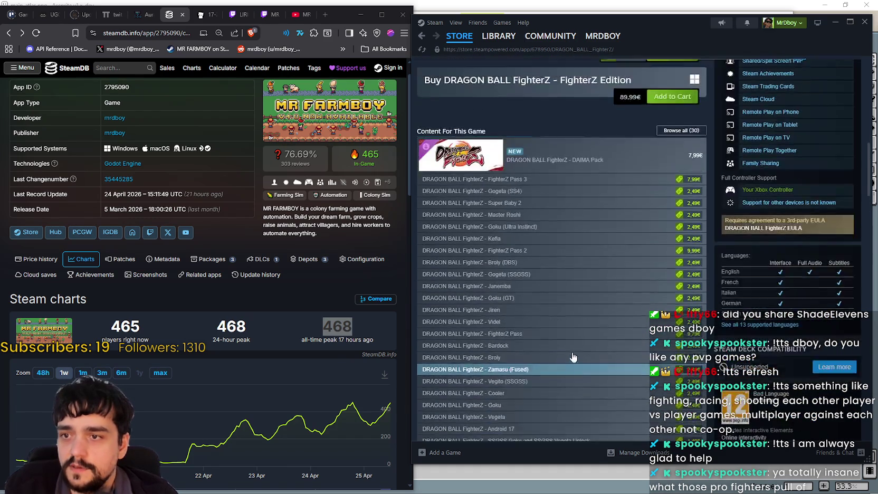
{"action": "scroll", "coordinate": [583, 359], "scroll_direction": "up", "scroll_amount": 3}
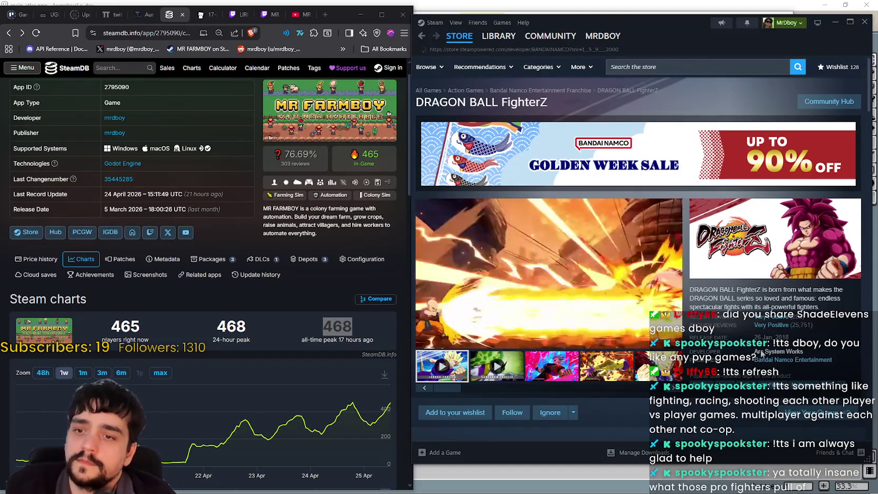
{"action": "left_click", "coordinate": [604, 158]}
- Scroll through the Bandai Namco developer game list
{"action": "scroll", "coordinate": [560, 271], "scroll_direction": "down", "scroll_amount": 10}
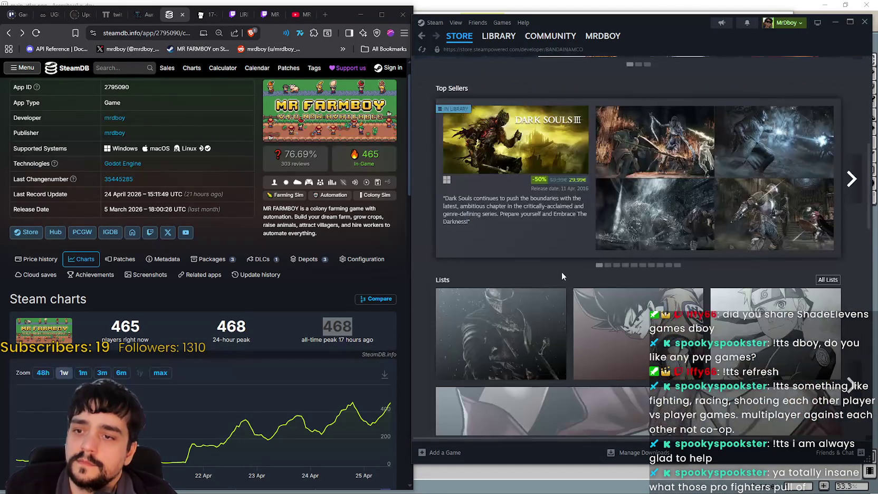
{"action": "scroll", "coordinate": [560, 271], "scroll_direction": "down", "scroll_amount": 10}
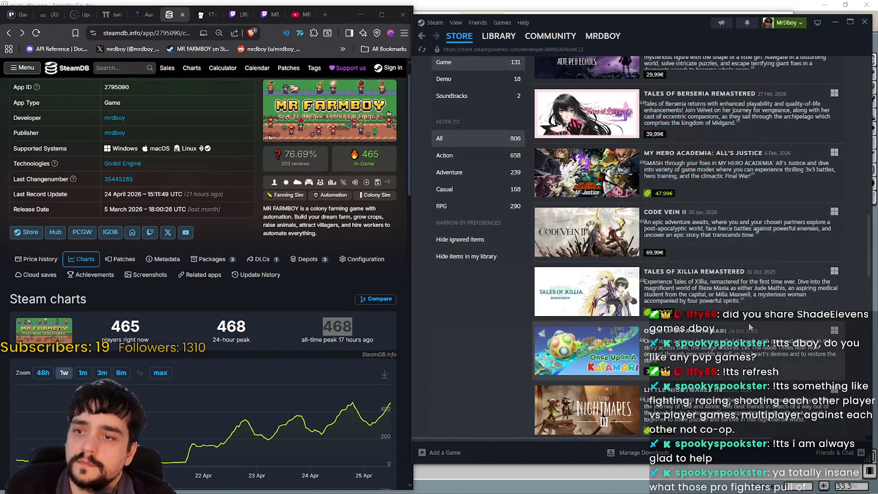
{"action": "scroll", "coordinate": [751, 327], "scroll_direction": "down", "scroll_amount": 10}
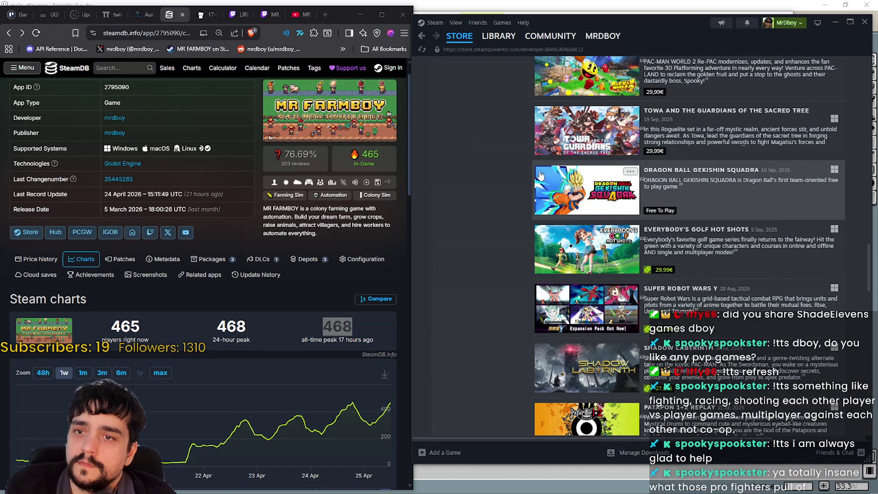
{"action": "mouse_move", "coordinate": [552, 189]}
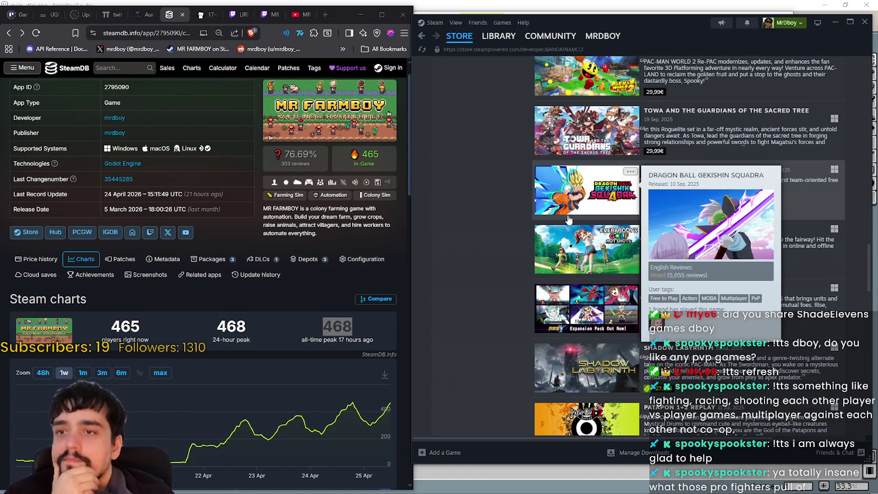
{"action": "scroll", "coordinate": [567, 217], "scroll_direction": "down", "scroll_amount": 15}
{"action": "scroll", "coordinate": [548, 250], "scroll_direction": "down", "scroll_amount": 4}
{"action": "scroll", "coordinate": [550, 248], "scroll_direction": "up", "scroll_amount": 1}
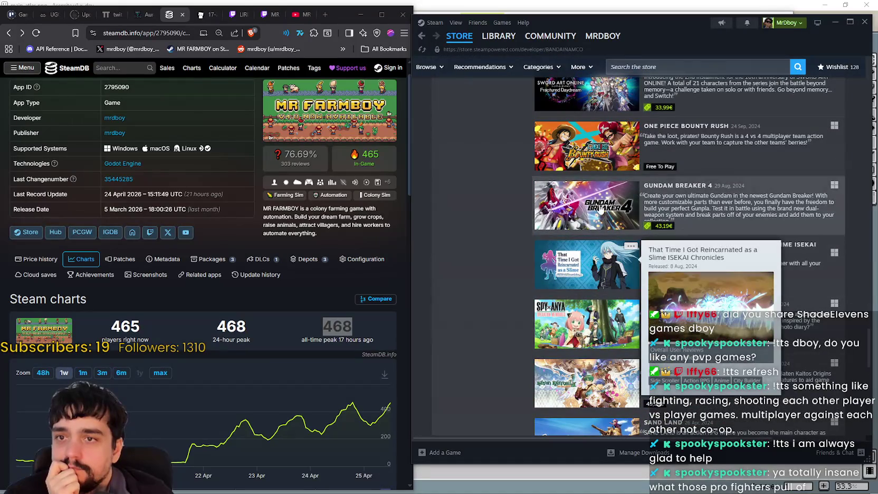
{"action": "scroll", "coordinate": [572, 229], "scroll_direction": "down", "scroll_amount": 15}
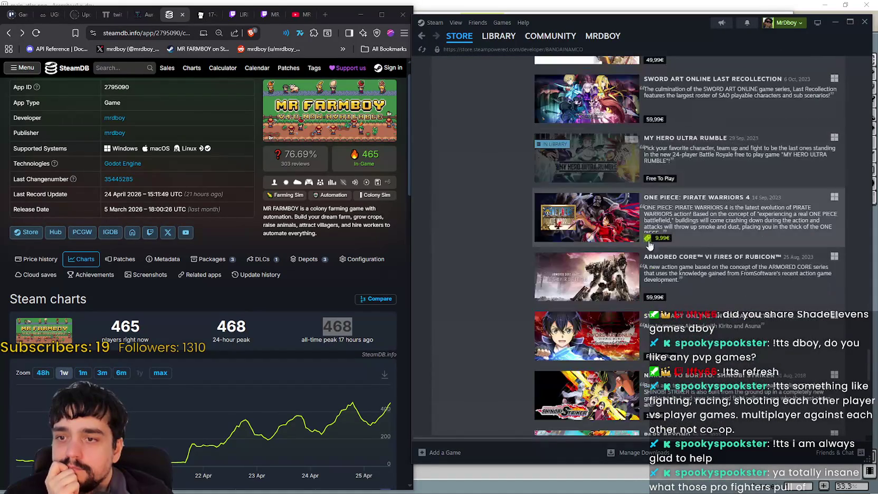
{"action": "scroll", "coordinate": [745, 319], "scroll_direction": "down", "scroll_amount": 1}
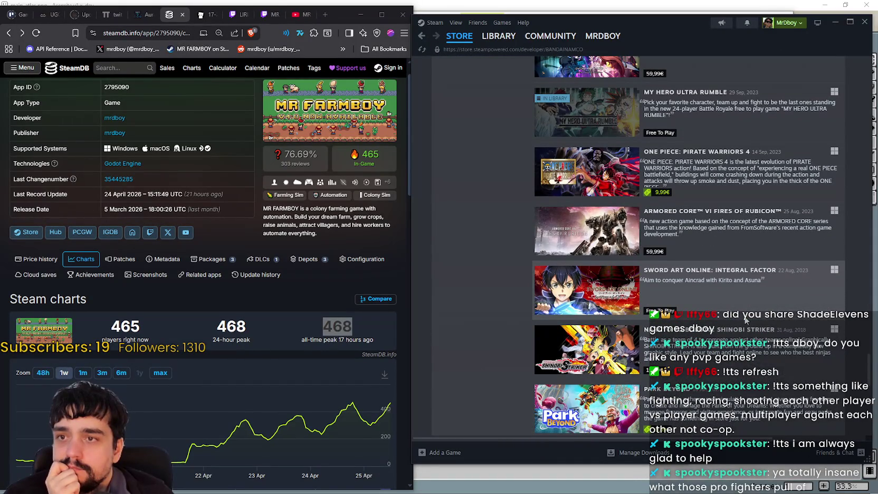
{"action": "scroll", "coordinate": [744, 318], "scroll_direction": "down", "scroll_amount": 6}
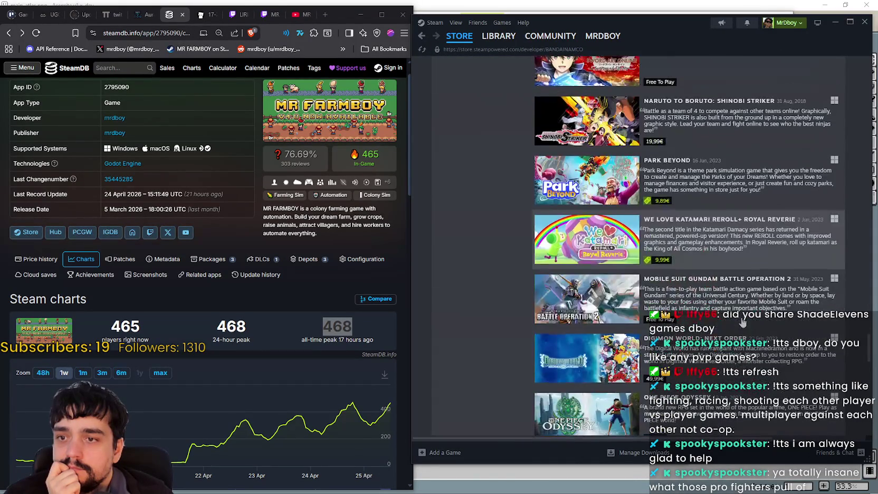
{"action": "scroll", "coordinate": [741, 319], "scroll_direction": "down", "scroll_amount": 12}
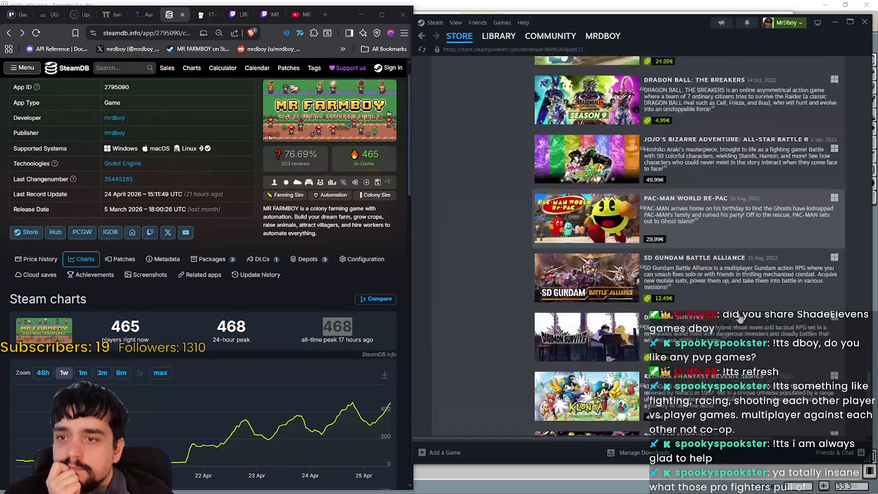
{"action": "scroll", "coordinate": [740, 318], "scroll_direction": "down", "scroll_amount": 7}
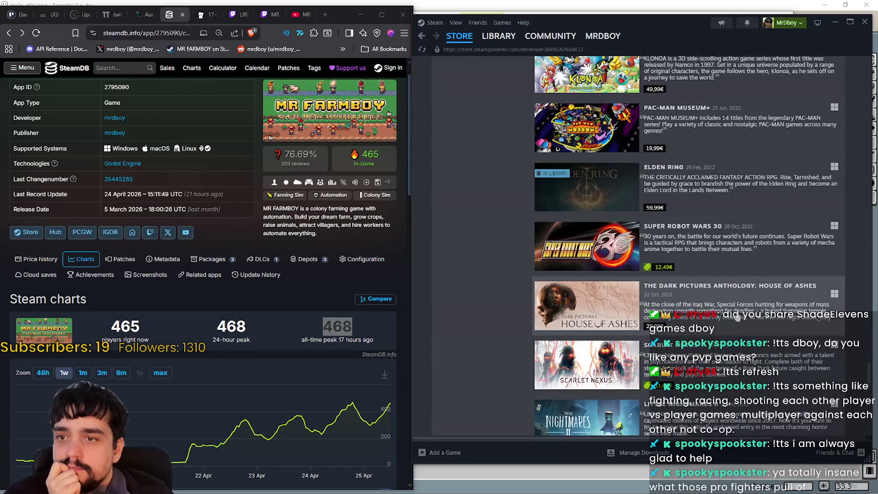
{"action": "scroll", "coordinate": [737, 316], "scroll_direction": "down", "scroll_amount": 3}
{"action": "scroll", "coordinate": [483, 187], "scroll_direction": "up", "scroll_amount": 3}
- Go back to DRAGON BALL FighterZ and follow its Bandai Namco Entertainment Franchise link
{"action": "mouse_move", "coordinate": [593, 194]}
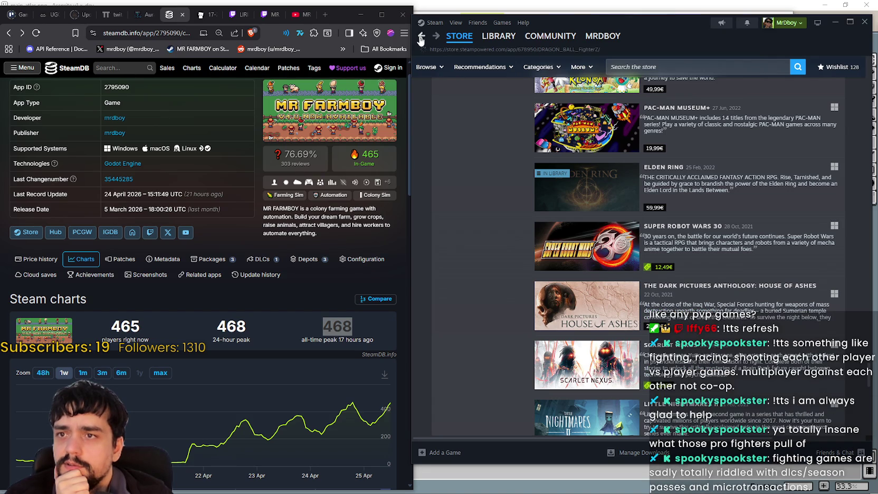
{"action": "left_click", "coordinate": [420, 37]}
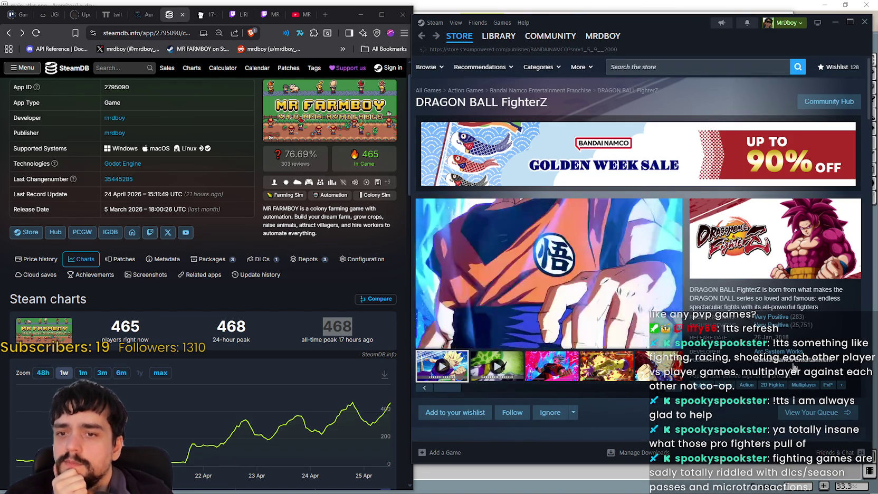
{"action": "left_click", "coordinate": [770, 359]}
{"action": "scroll", "coordinate": [599, 239], "scroll_direction": "down", "scroll_amount": 4}
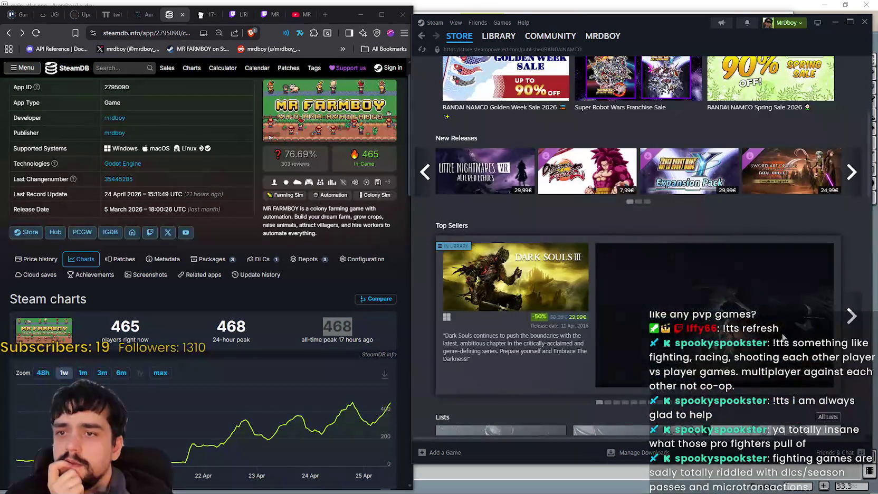
{"action": "scroll", "coordinate": [526, 258], "scroll_direction": "up", "scroll_amount": 4}
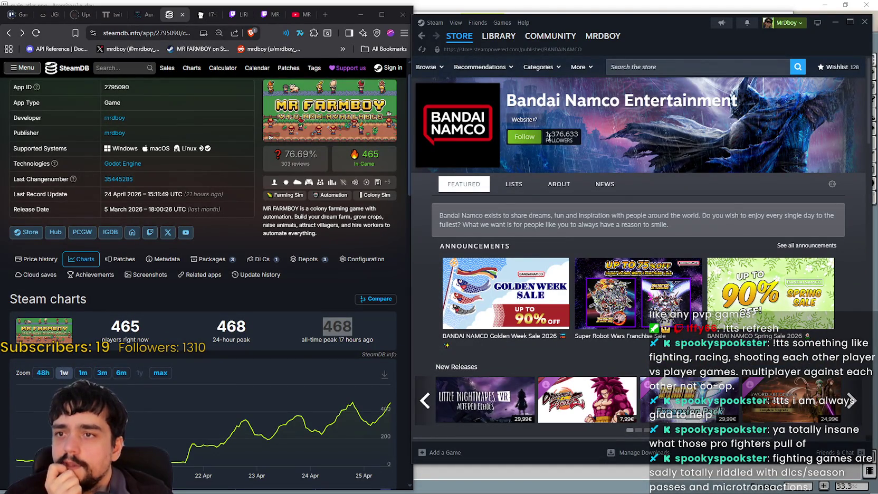
{"action": "scroll", "coordinate": [690, 151], "scroll_direction": "down", "scroll_amount": 6}
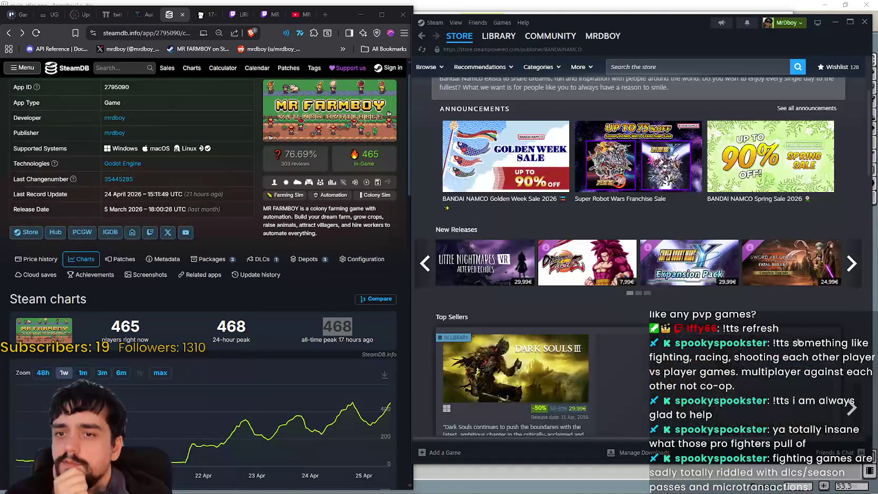
{"action": "scroll", "coordinate": [543, 232], "scroll_direction": "down", "scroll_amount": 3}
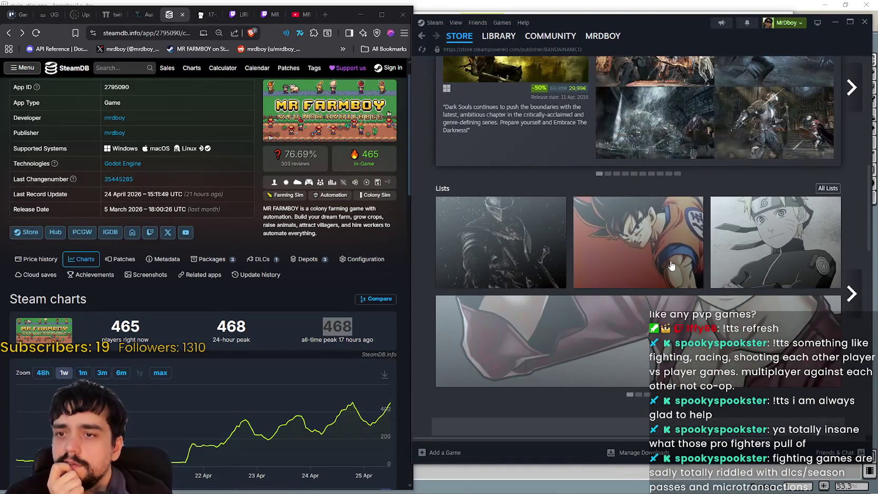
{"action": "scroll", "coordinate": [775, 181], "scroll_direction": "down", "scroll_amount": 2}
{"action": "left_click", "coordinate": [776, 181]}
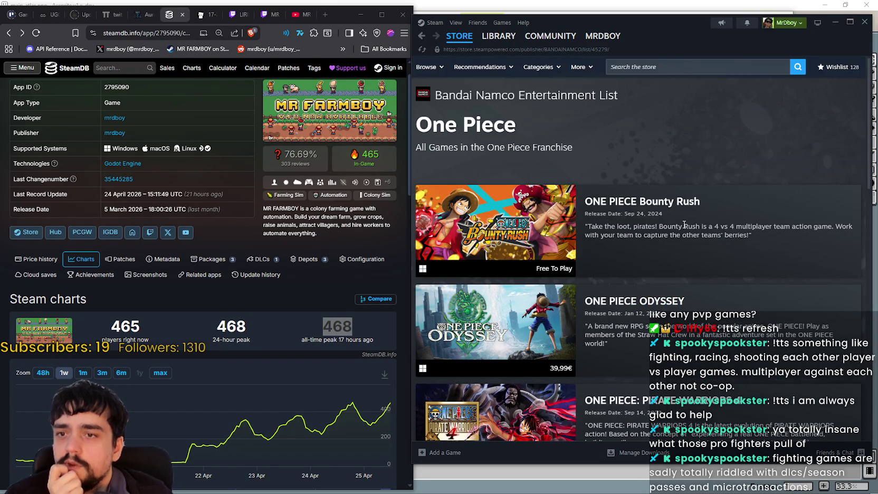
{"action": "scroll", "coordinate": [793, 300], "scroll_direction": "down", "scroll_amount": 9}
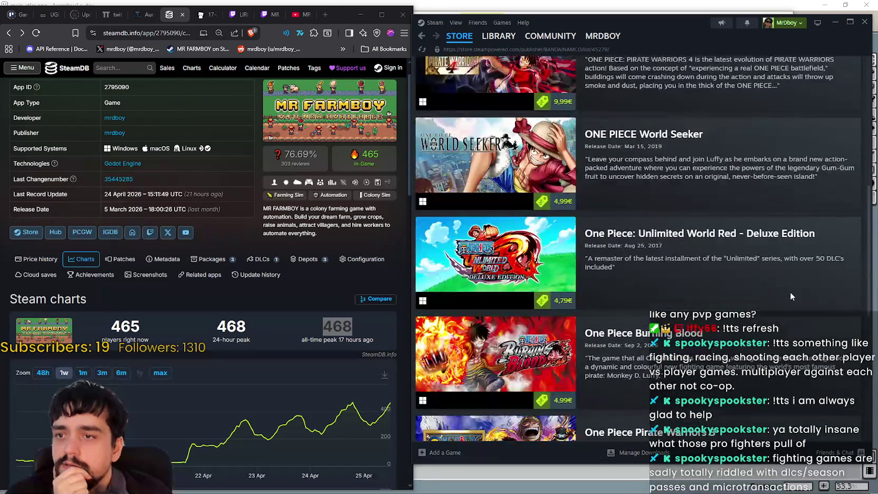
{"action": "scroll", "coordinate": [772, 287], "scroll_direction": "down", "scroll_amount": 3}
{"action": "scroll", "coordinate": [770, 289], "scroll_direction": "up", "scroll_amount": 12}
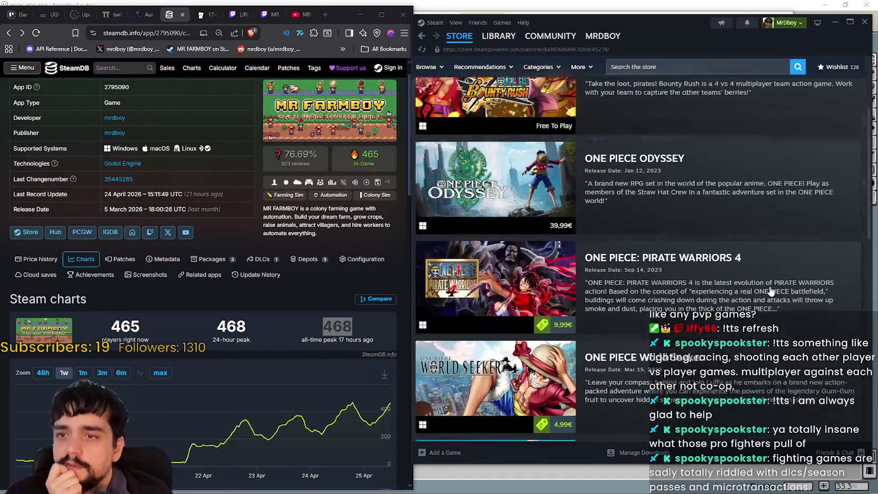
{"action": "scroll", "coordinate": [762, 279], "scroll_direction": "up", "scroll_amount": 1}
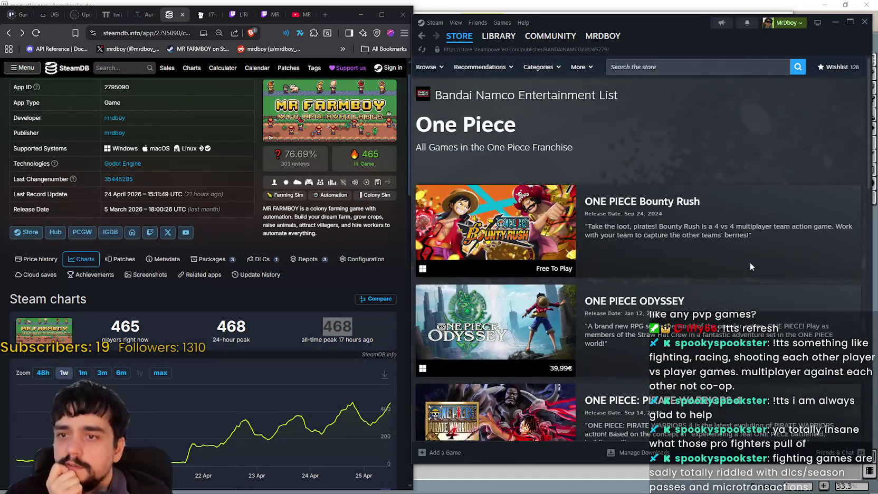
{"action": "left_click", "coordinate": [421, 36]}
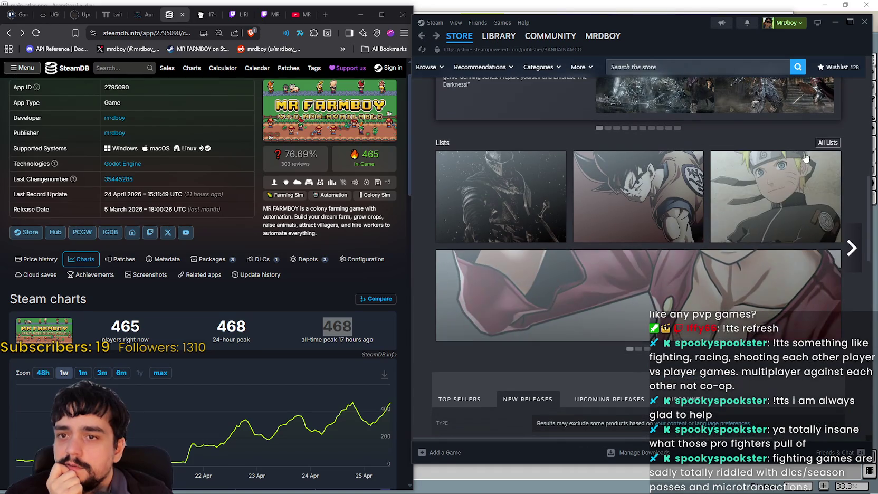
{"action": "left_click", "coordinate": [758, 213]}
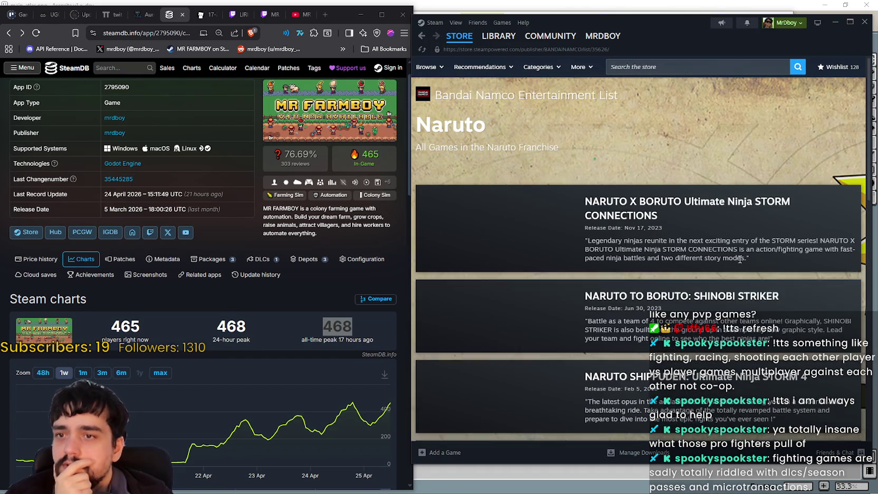
{"action": "scroll", "coordinate": [575, 178], "scroll_direction": "down", "scroll_amount": 12}
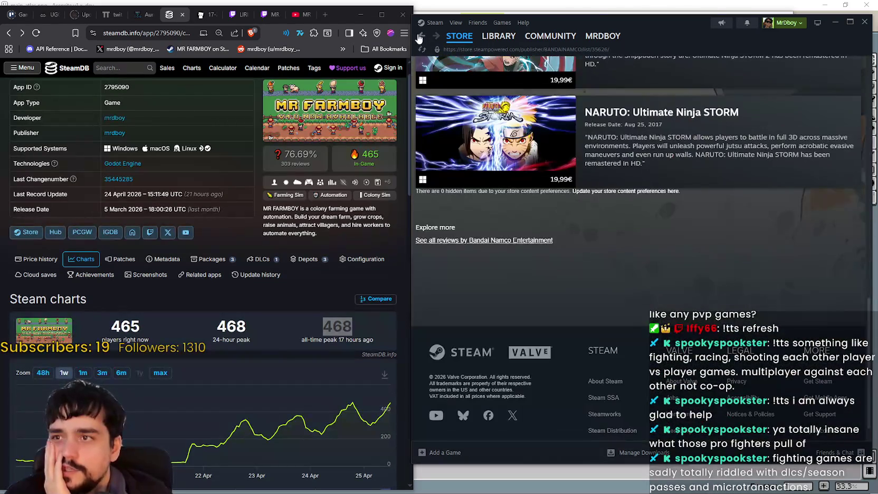
{"action": "left_click", "coordinate": [419, 36]}
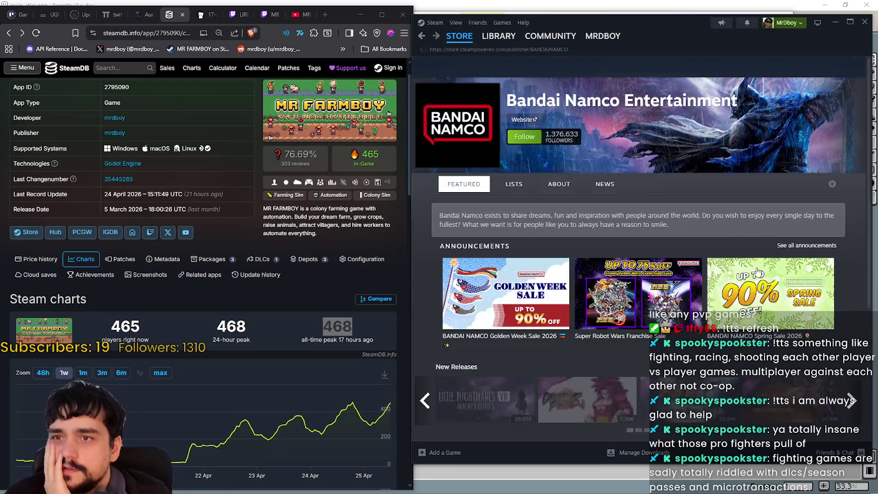
{"action": "left_click", "coordinate": [759, 287]}
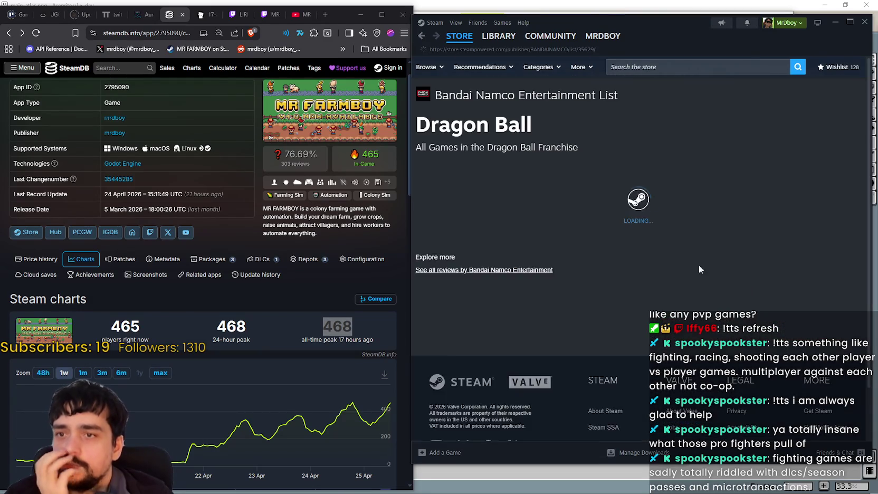
{"action": "scroll", "coordinate": [721, 132], "scroll_direction": "down", "scroll_amount": 7}
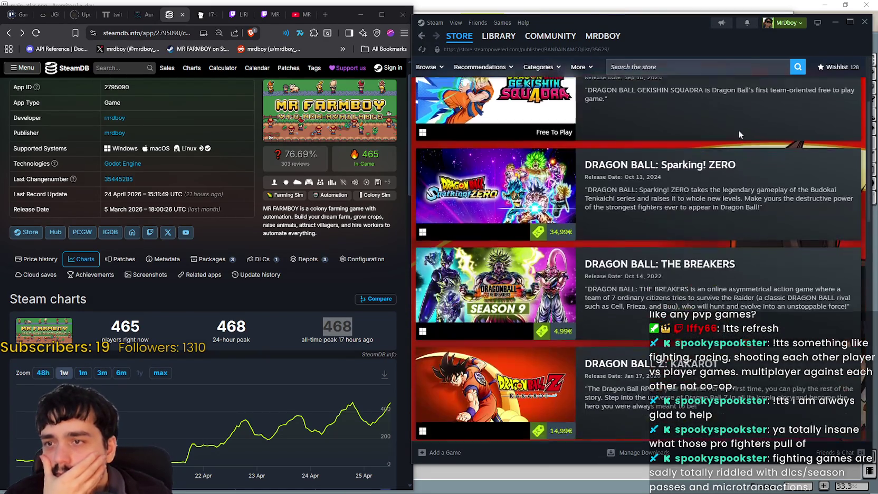
{"action": "scroll", "coordinate": [730, 236], "scroll_direction": "down", "scroll_amount": 7}
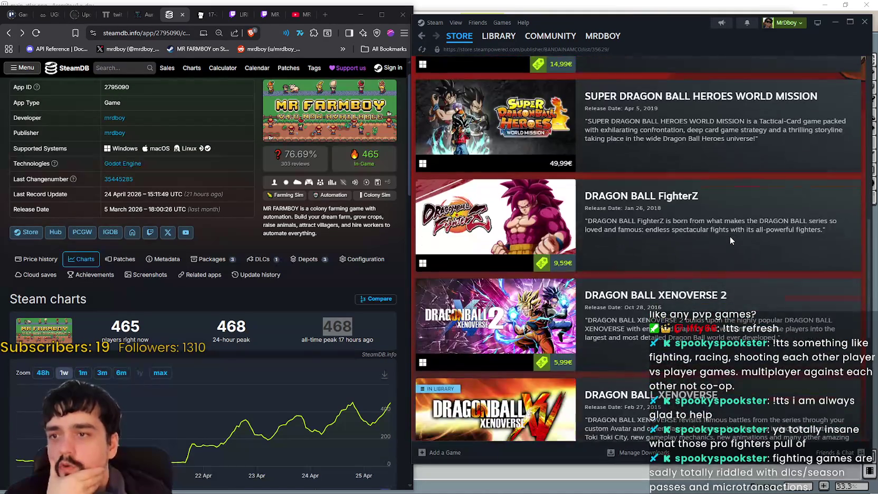
{"action": "scroll", "coordinate": [724, 267], "scroll_direction": "up", "scroll_amount": 5}
{"action": "scroll", "coordinate": [707, 277], "scroll_direction": "up", "scroll_amount": 8}
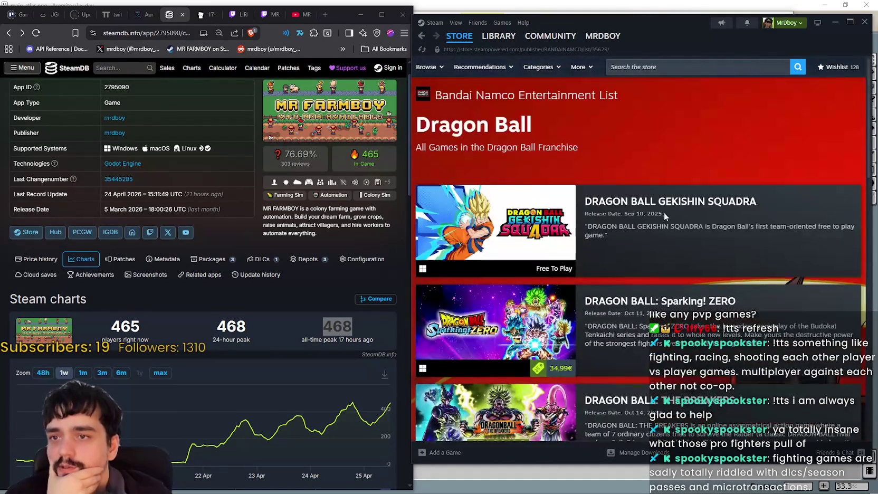
{"action": "left_click", "coordinate": [422, 37]}
{"action": "scroll", "coordinate": [703, 349], "scroll_direction": "down", "scroll_amount": 5}
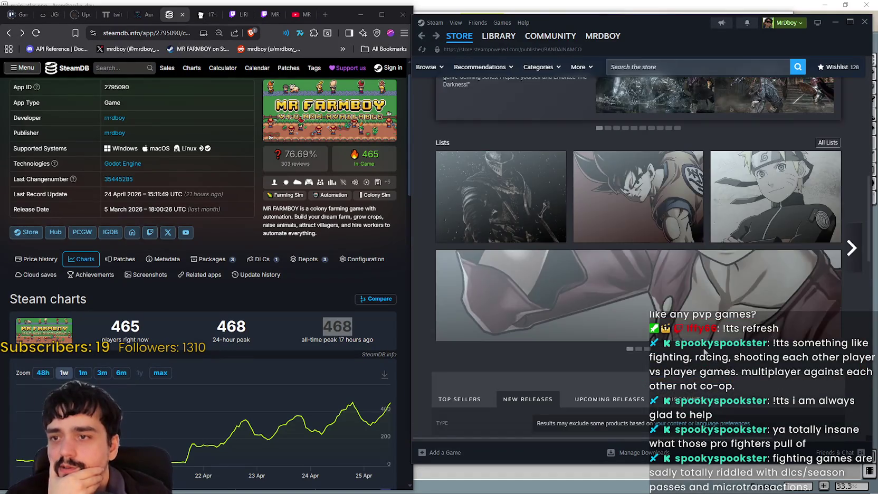
{"action": "scroll", "coordinate": [476, 351], "scroll_direction": "down", "scroll_amount": 3}
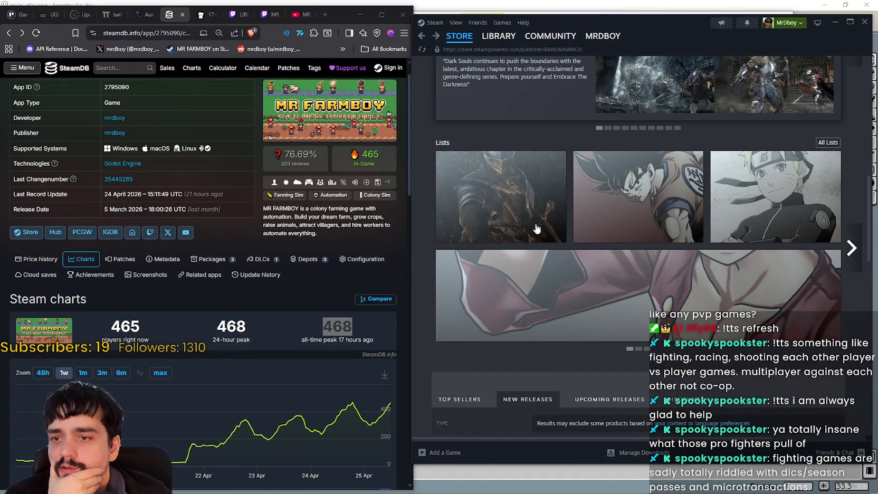
{"action": "left_click", "coordinate": [849, 254]}
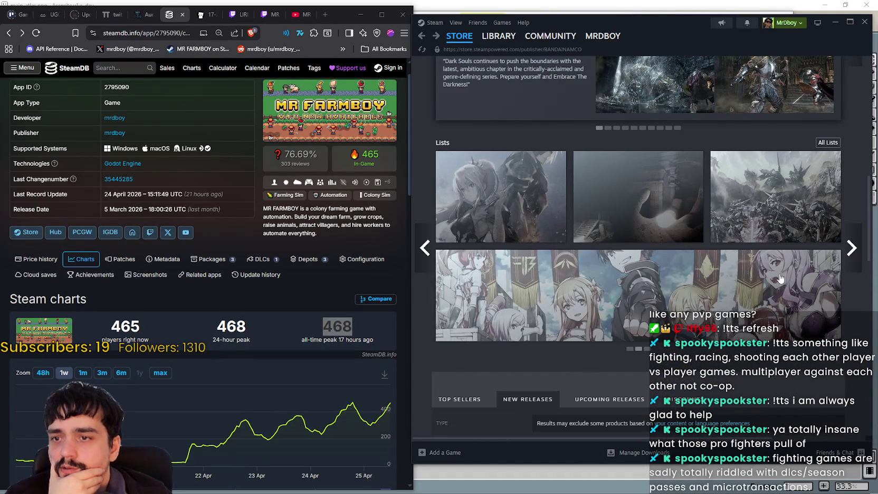
{"action": "left_click", "coordinate": [527, 278]}
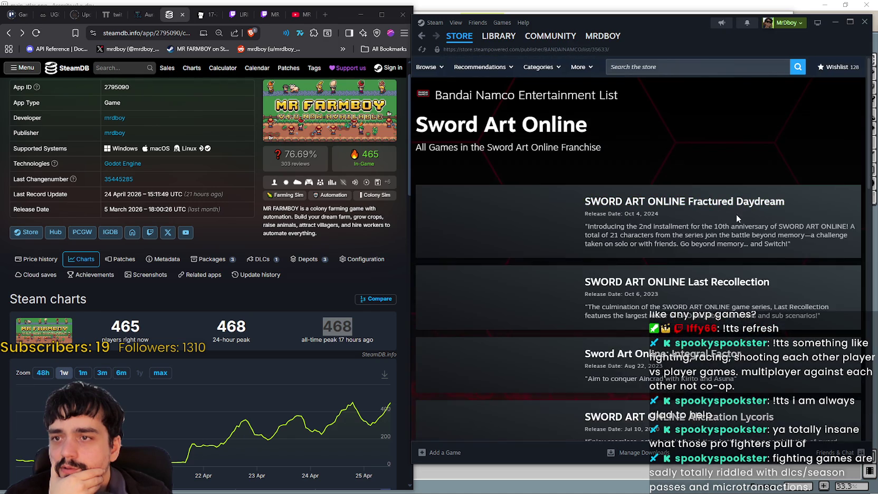
{"action": "scroll", "coordinate": [657, 183], "scroll_direction": "down", "scroll_amount": 10}
{"action": "scroll", "coordinate": [623, 173], "scroll_direction": "down", "scroll_amount": 6}
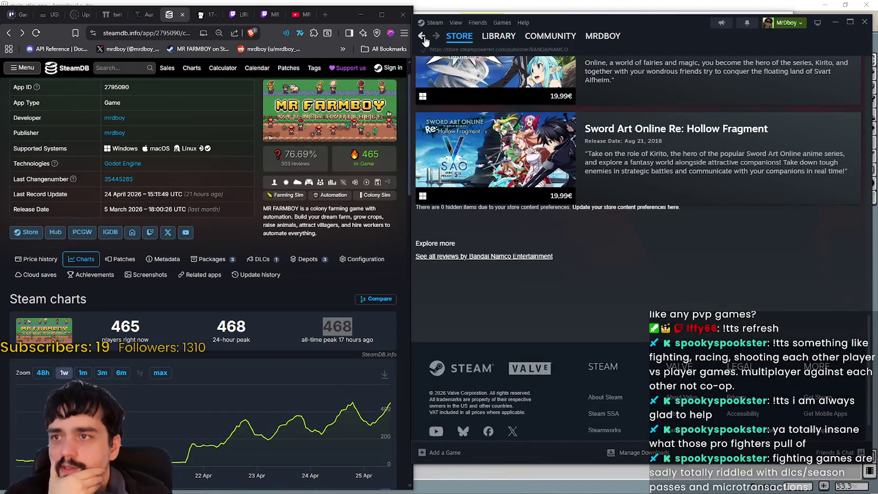
{"action": "left_click", "coordinate": [423, 37]}
{"action": "left_click", "coordinate": [853, 252]}
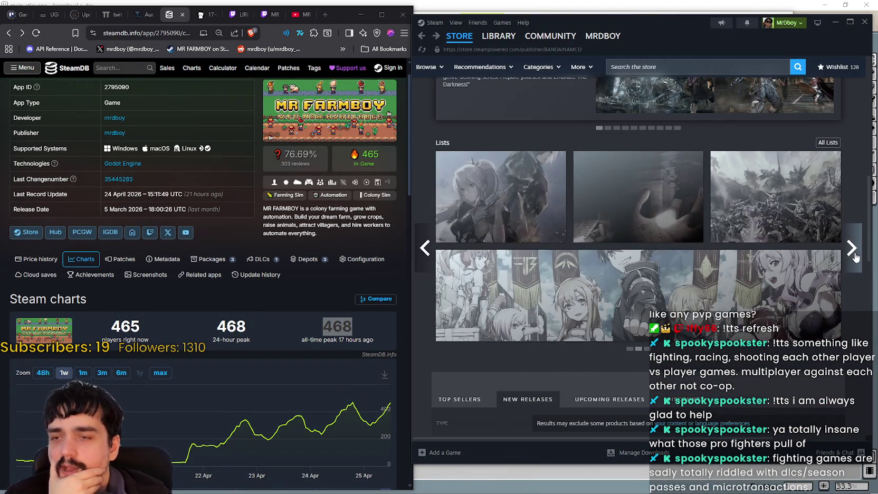
{"action": "left_click", "coordinate": [854, 252]}
{"action": "left_click", "coordinate": [719, 195]}
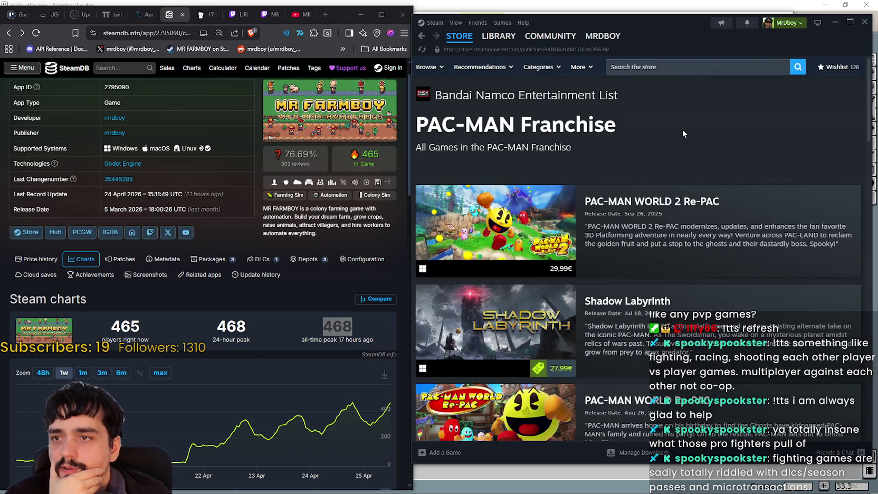
{"action": "scroll", "coordinate": [547, 329], "scroll_direction": "down", "scroll_amount": 7}
{"action": "scroll", "coordinate": [766, 350], "scroll_direction": "down", "scroll_amount": 15}
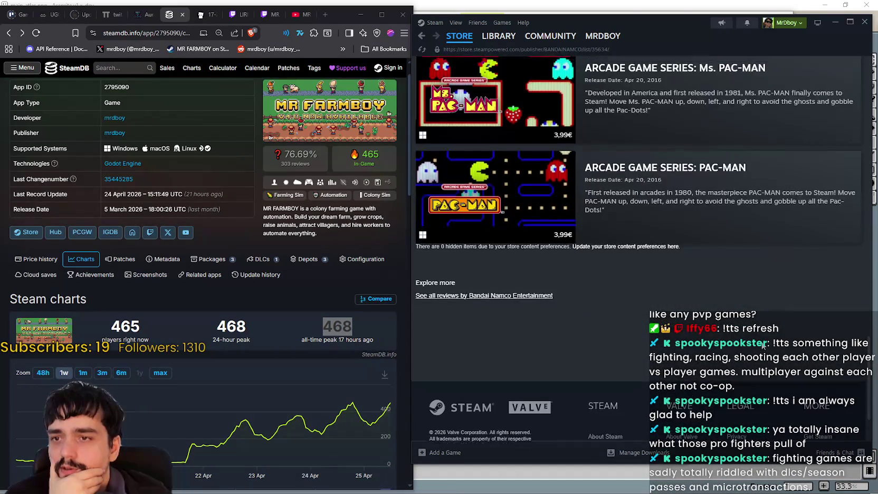
{"action": "scroll", "coordinate": [736, 324], "scroll_direction": "up", "scroll_amount": 15}
{"action": "scroll", "coordinate": [736, 324], "scroll_direction": "up", "scroll_amount": 5}
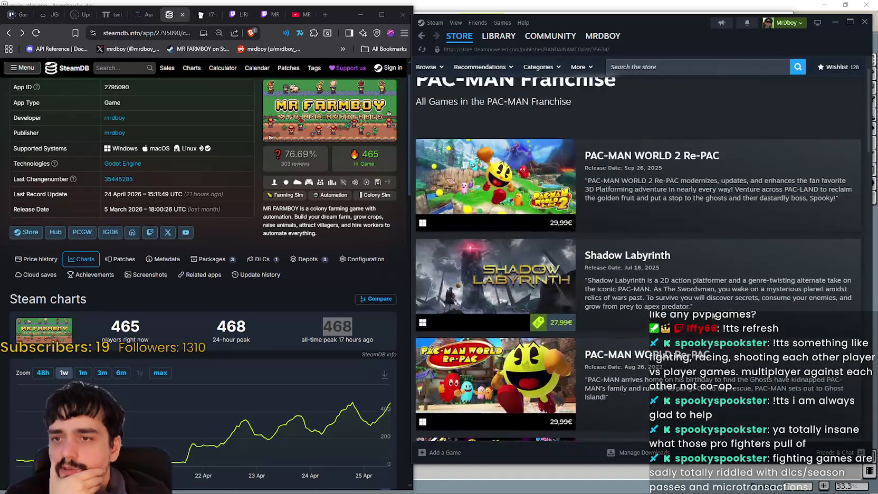
{"action": "mouse_move", "coordinate": [516, 325]}
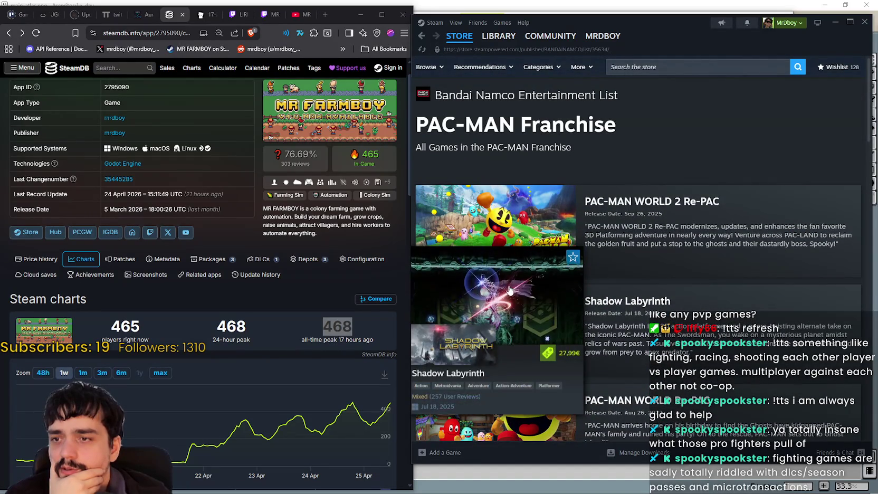
{"action": "mouse_move", "coordinate": [512, 224]}
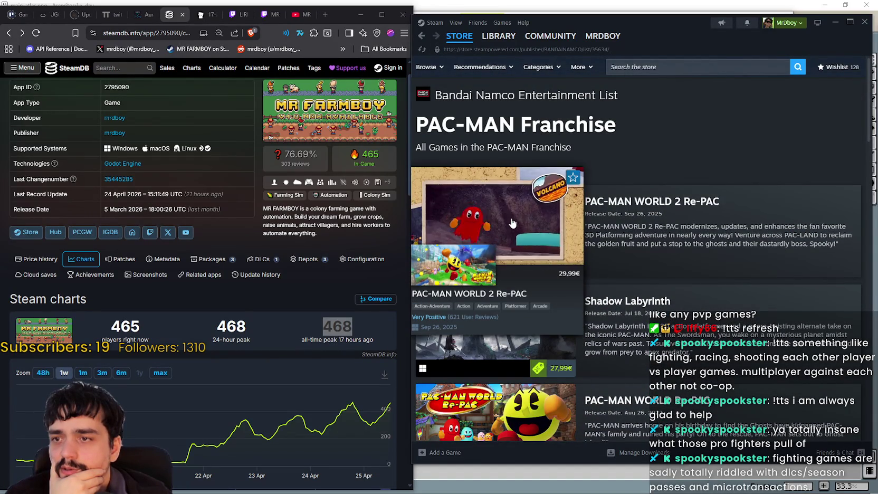
{"action": "left_click", "coordinate": [424, 36]}
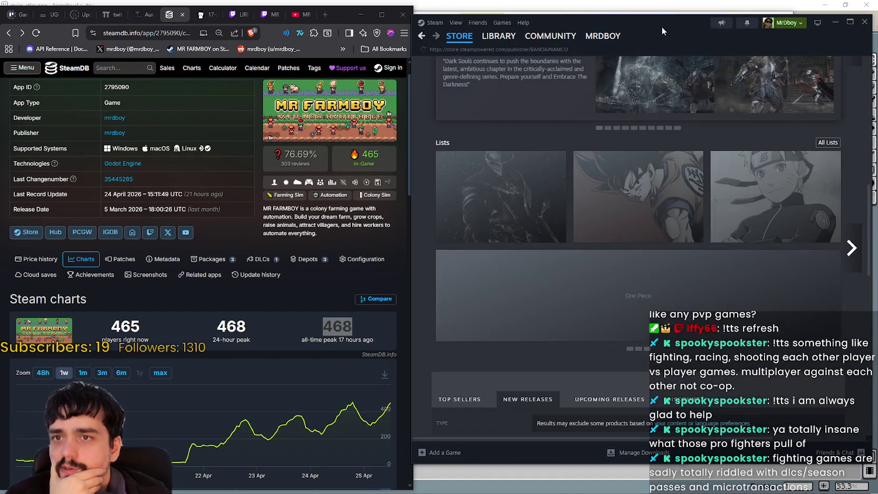
{"action": "mouse_move", "coordinate": [460, 42]}
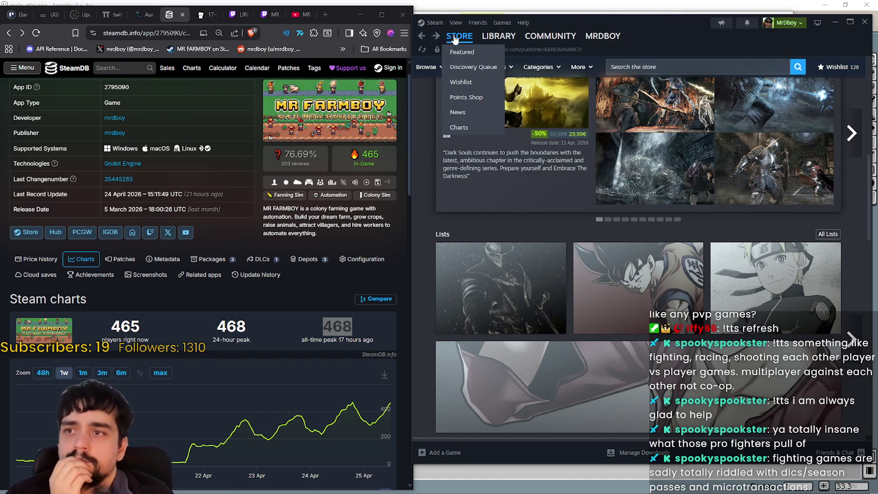
- Return to the Steam store front page and drag the window corner to widen it
{"action": "left_click", "coordinate": [454, 40]}
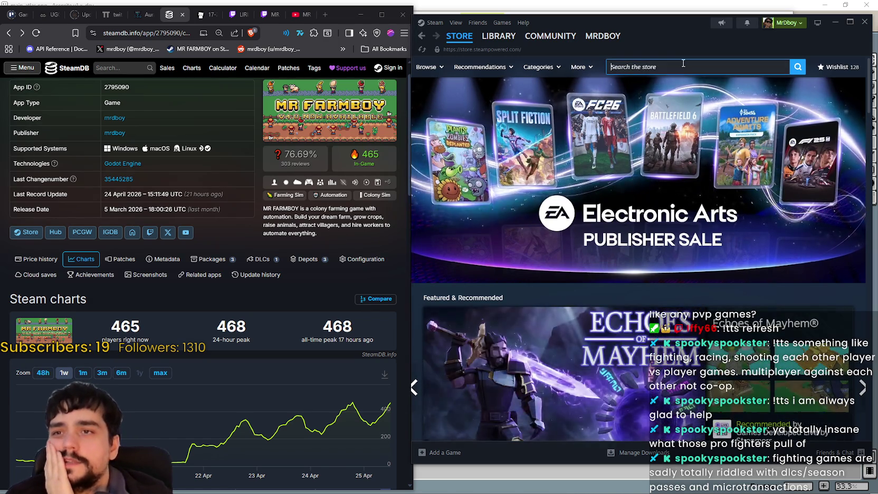
{"action": "scroll", "coordinate": [810, 333], "scroll_direction": "down", "scroll_amount": 1}
{"action": "scroll", "coordinate": [810, 332], "scroll_direction": "down", "scroll_amount": 2}
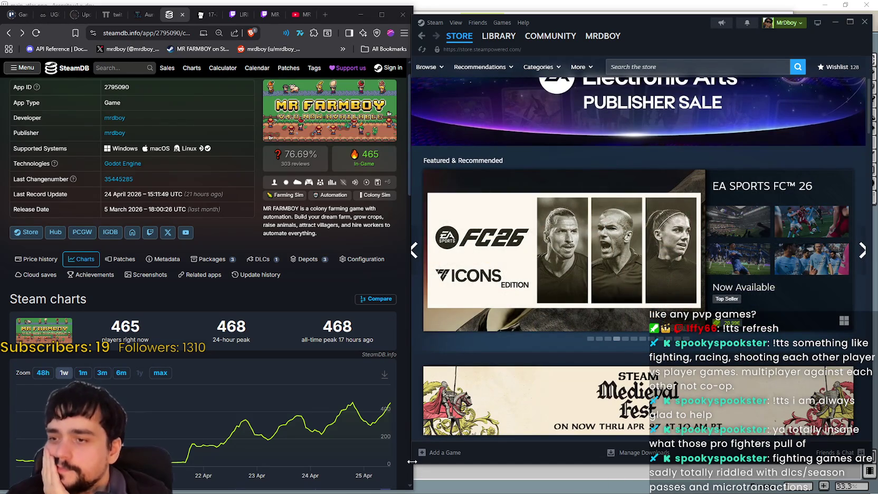
{"action": "left_click_drag", "start_coordinate": [414, 463], "coordinate": [393, 466]}
- Advance the featured carousel five games and put the cursor in the store search box
{"action": "left_click", "coordinate": [861, 318]}
{"action": "left_click", "coordinate": [860, 316]}
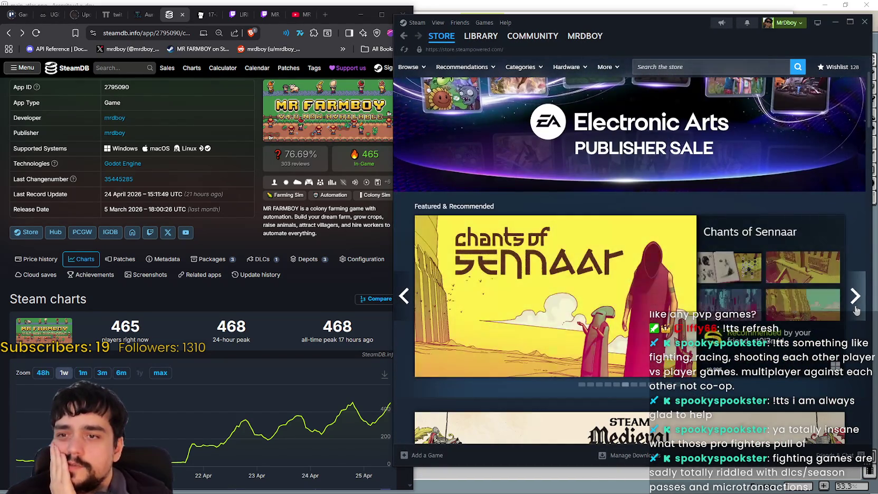
{"action": "left_click", "coordinate": [858, 313]}
{"action": "left_click", "coordinate": [856, 310]}
{"action": "left_click", "coordinate": [856, 311]}
{"action": "scroll", "coordinate": [658, 342], "scroll_direction": "down", "scroll_amount": 10}
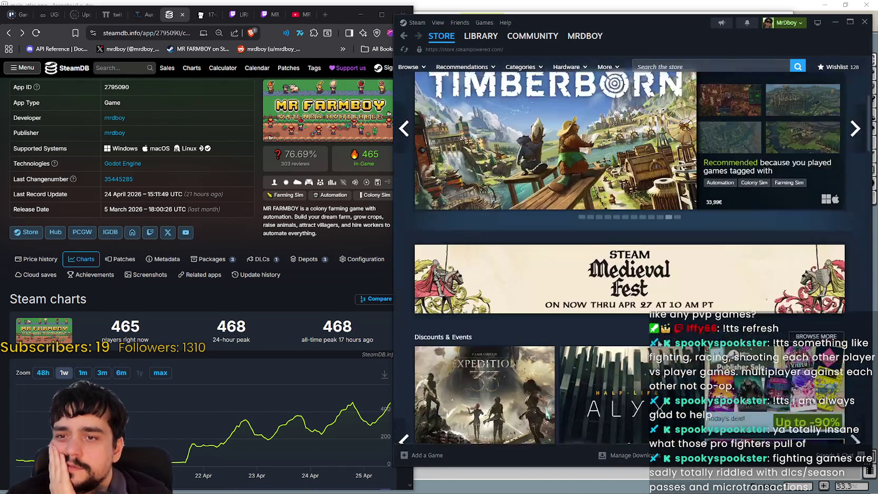
{"action": "scroll", "coordinate": [658, 343], "scroll_direction": "up", "scroll_amount": 3}
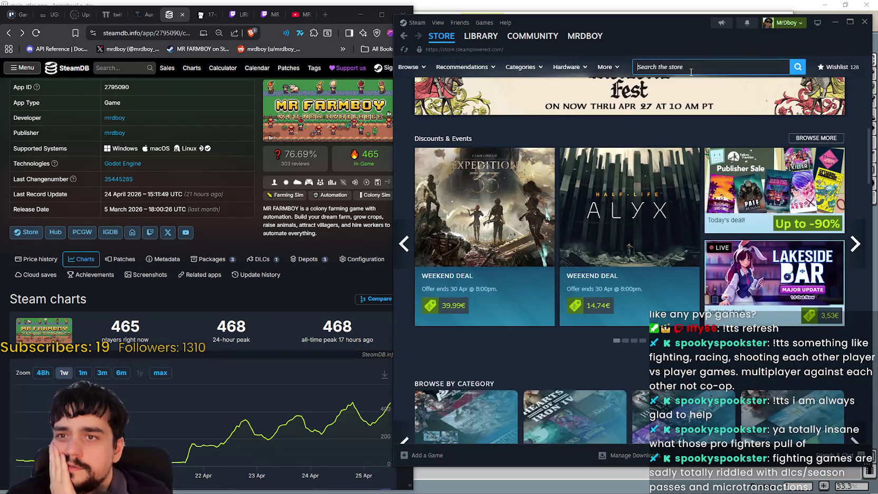
{"action": "left_click", "coordinate": [728, 67]}
- Search the store for 'MR FARM' and open the MR FARMBOY result
{"action": "type", "text": "MR FARM"}
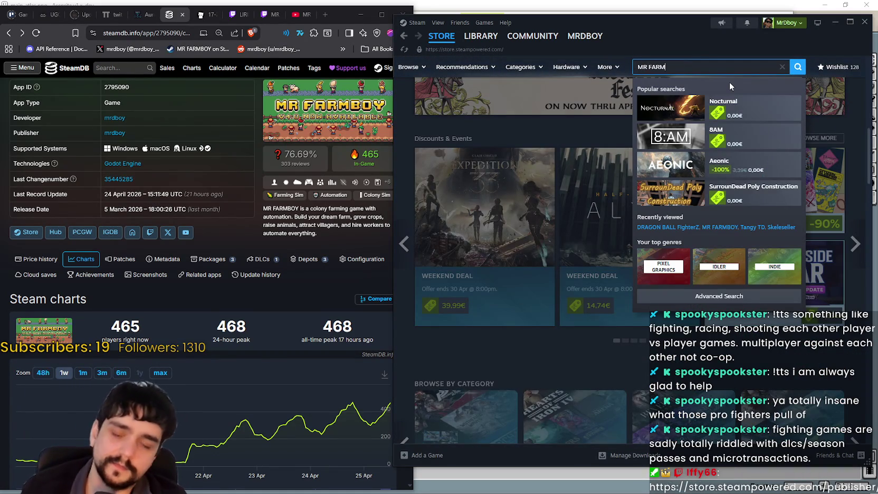
{"action": "left_click", "coordinate": [728, 109]}
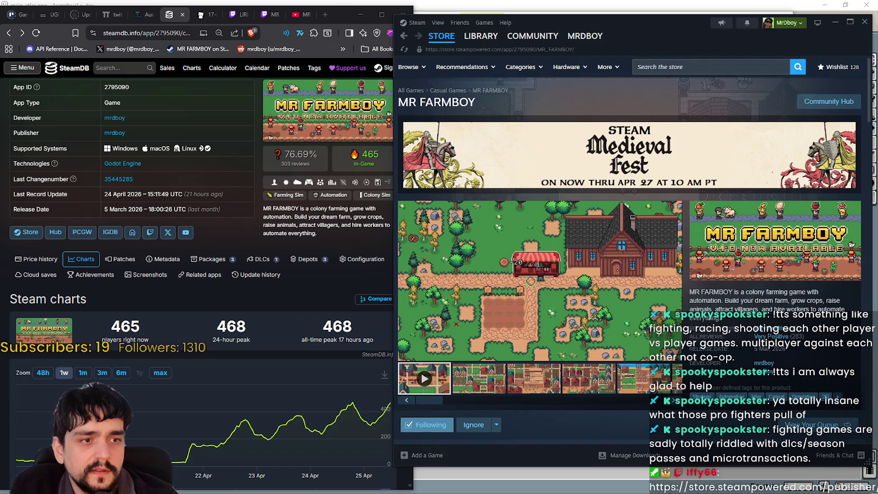
- Bring Discord forward and replay the stream-chat video full screen from the start
{"action": "left_click_drag", "start_coordinate": [554, 13], "coordinate": [277, 11]}
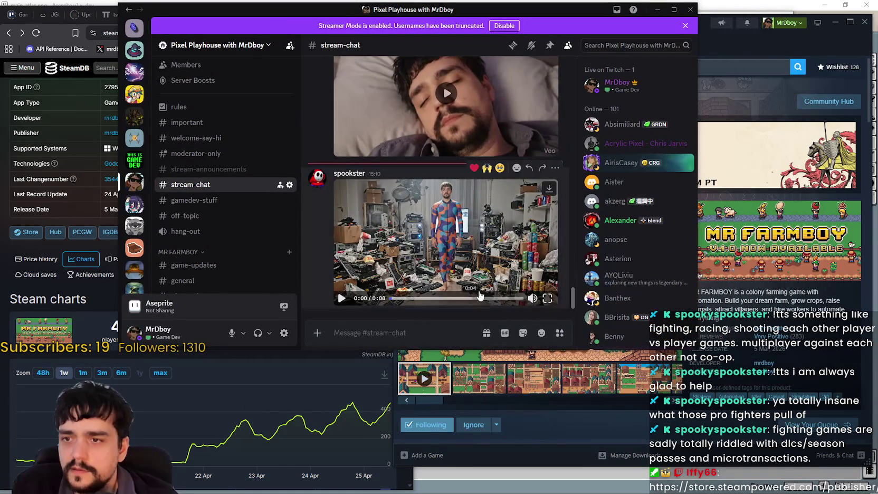
{"action": "left_click", "coordinate": [547, 298]}
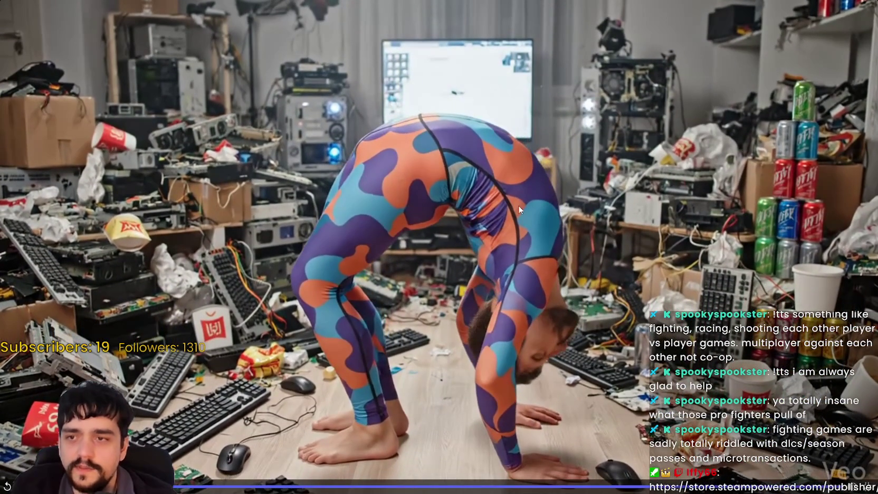
{"action": "left_click", "coordinate": [584, 323]}
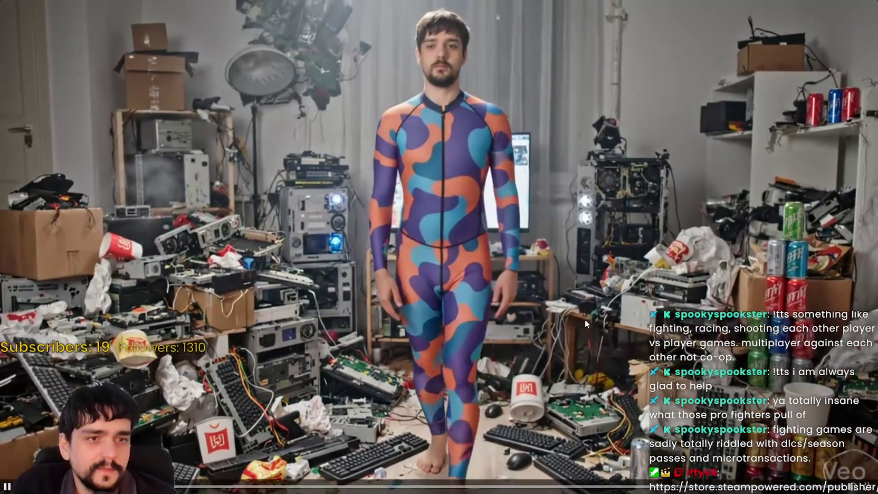
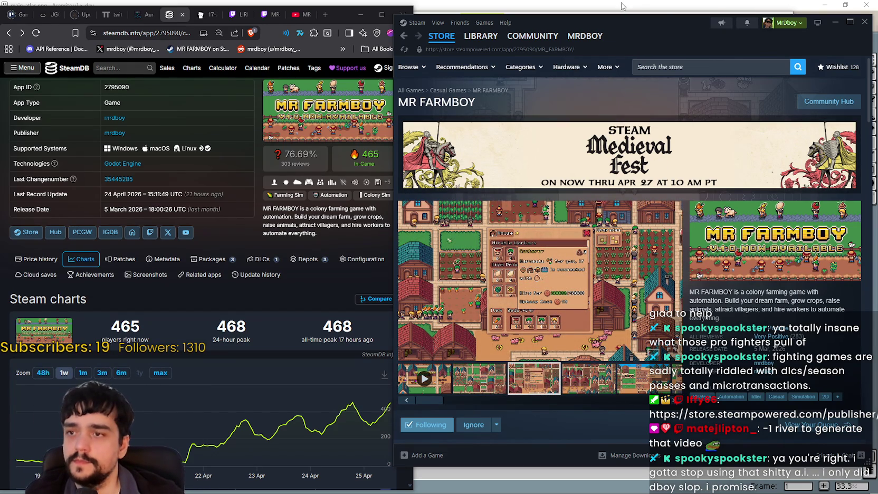
- Hide the Steam store, then preview Blood FX.png in Aseprite and close it
{"action": "left_click", "coordinate": [833, 22]}
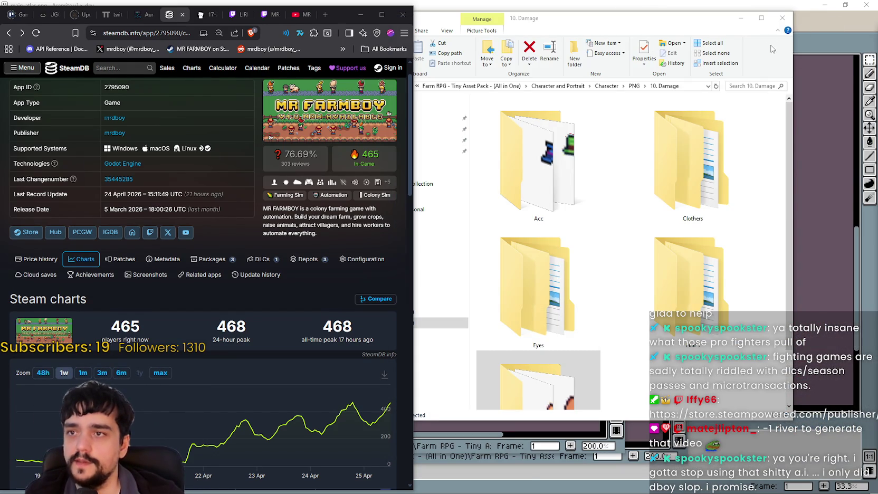
{"action": "scroll", "coordinate": [693, 316], "scroll_direction": "down", "scroll_amount": 2}
{"action": "left_click", "coordinate": [709, 377]}
{"action": "double_click", "coordinate": [708, 377]}
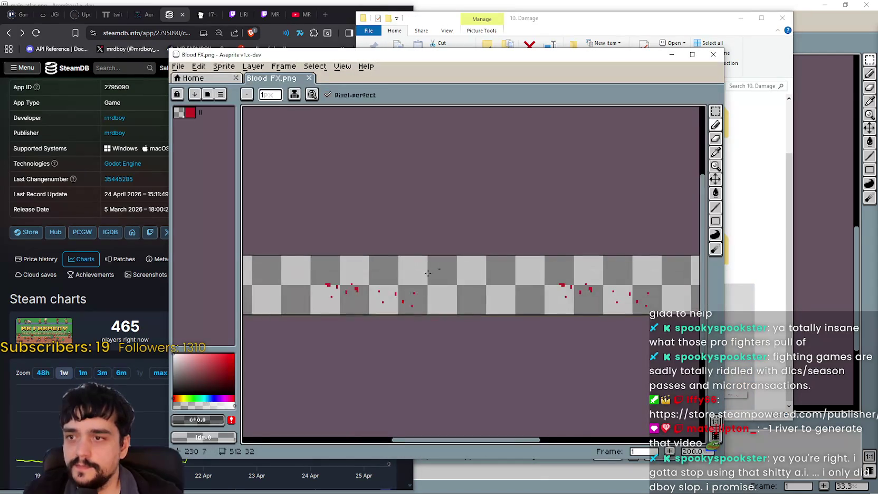
{"action": "scroll", "coordinate": [540, 294], "scroll_direction": "down", "scroll_amount": 3}
{"action": "scroll", "coordinate": [540, 294], "scroll_direction": "up", "scroll_amount": 3}
{"action": "scroll", "coordinate": [554, 285], "scroll_direction": "down", "scroll_amount": 2}
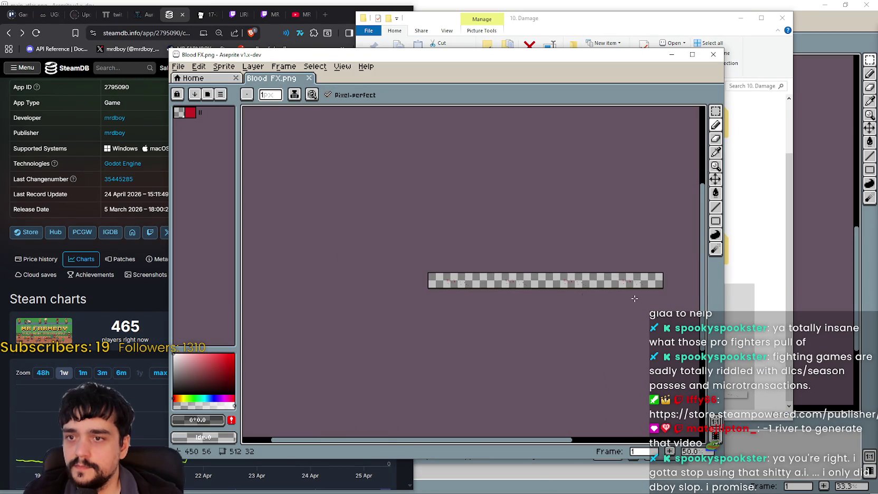
{"action": "scroll", "coordinate": [488, 277], "scroll_direction": "up", "scroll_amount": 1}
{"action": "scroll", "coordinate": [487, 277], "scroll_direction": "up", "scroll_amount": 2}
{"action": "left_click", "coordinate": [713, 55]}
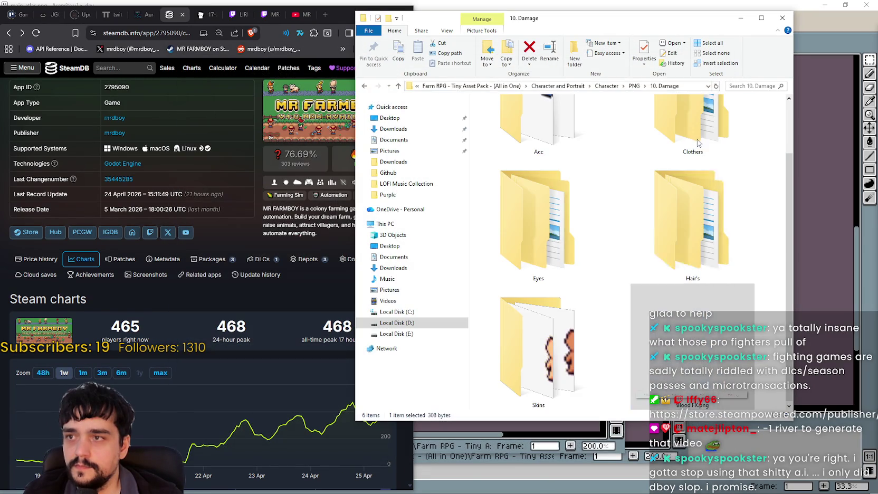
- Open the Clothers and Farm folders, showing each as extra large icons
{"action": "double_click", "coordinate": [678, 153]}
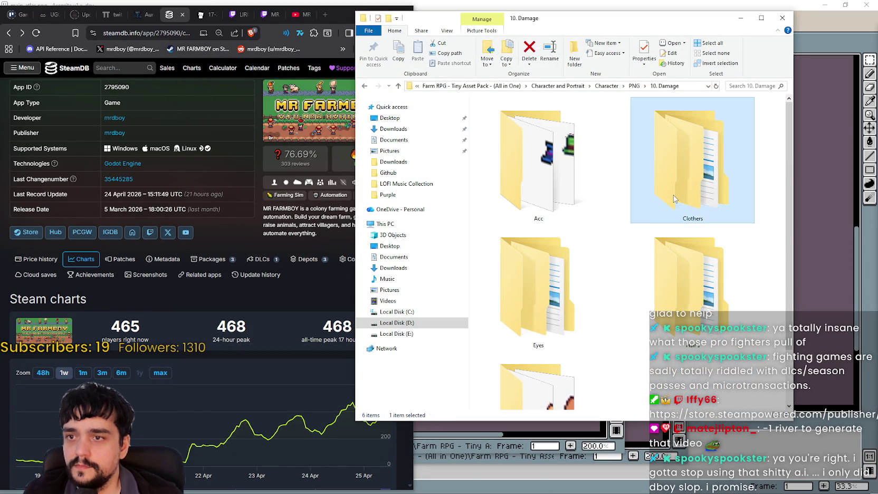
{"action": "right_click", "coordinate": [539, 169]}
{"action": "mouse_move", "coordinate": [568, 175]}
{"action": "left_click", "coordinate": [674, 179]}
{"action": "left_click", "coordinate": [565, 144]}
{"action": "double_click", "coordinate": [565, 144]}
{"action": "right_click", "coordinate": [541, 201]}
{"action": "mouse_move", "coordinate": [580, 209]}
{"action": "left_click", "coordinate": [681, 210]}
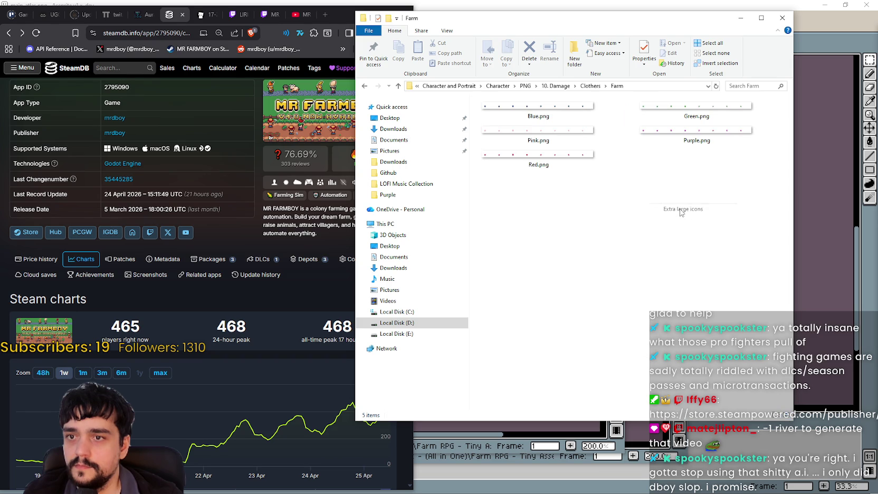
- Go back to the PNG animation folders and view 18. Setting as large icons
{"action": "left_click", "coordinate": [555, 86]}
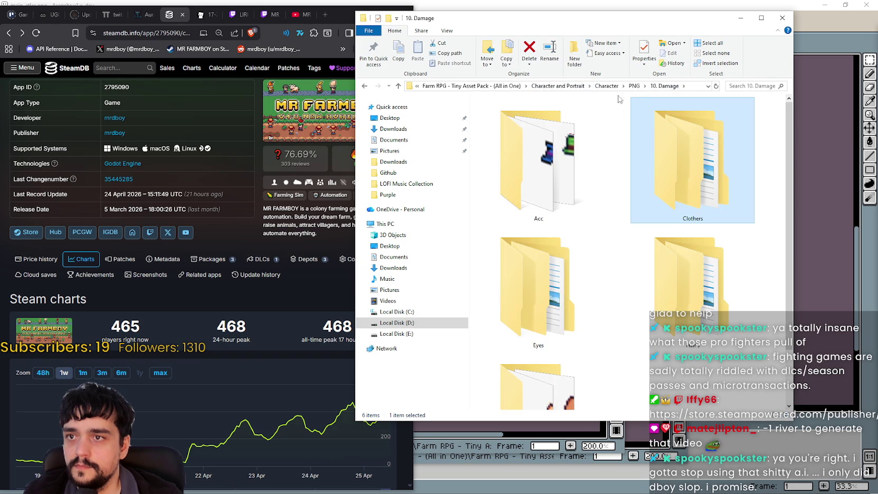
{"action": "left_click", "coordinate": [633, 87]}
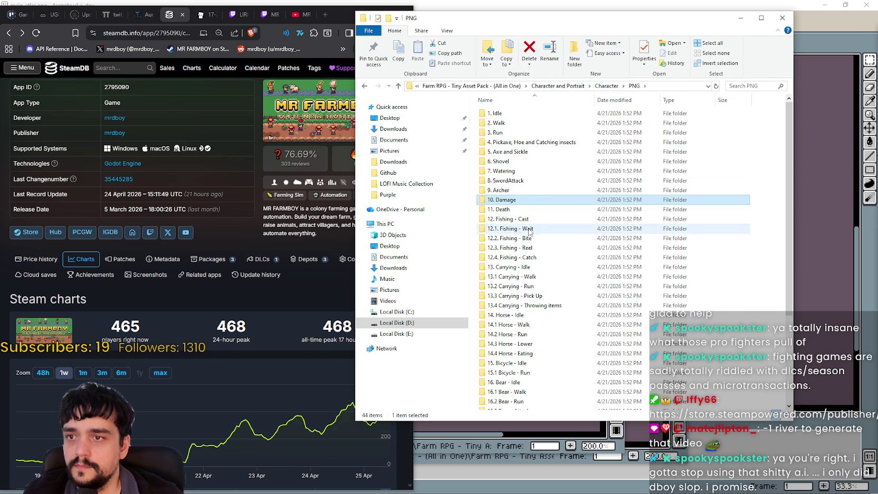
{"action": "scroll", "coordinate": [553, 317], "scroll_direction": "down", "scroll_amount": 4}
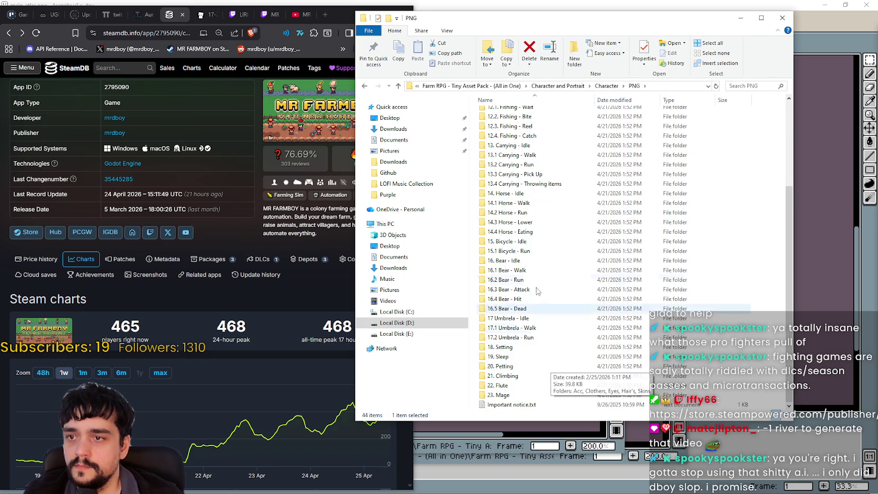
{"action": "scroll", "coordinate": [516, 352], "scroll_direction": "down", "scroll_amount": 1}
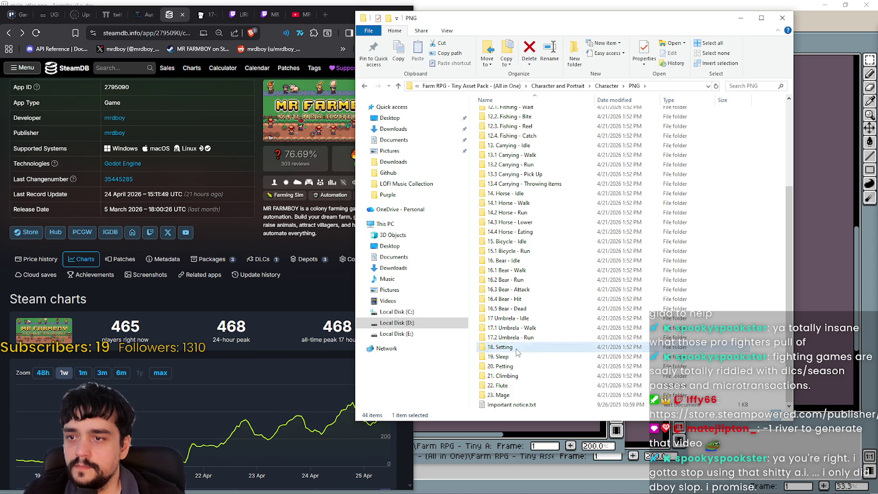
{"action": "double_click", "coordinate": [516, 351]}
{"action": "right_click", "coordinate": [541, 242]}
{"action": "mouse_move", "coordinate": [570, 249]}
{"action": "left_click", "coordinate": [668, 248]}
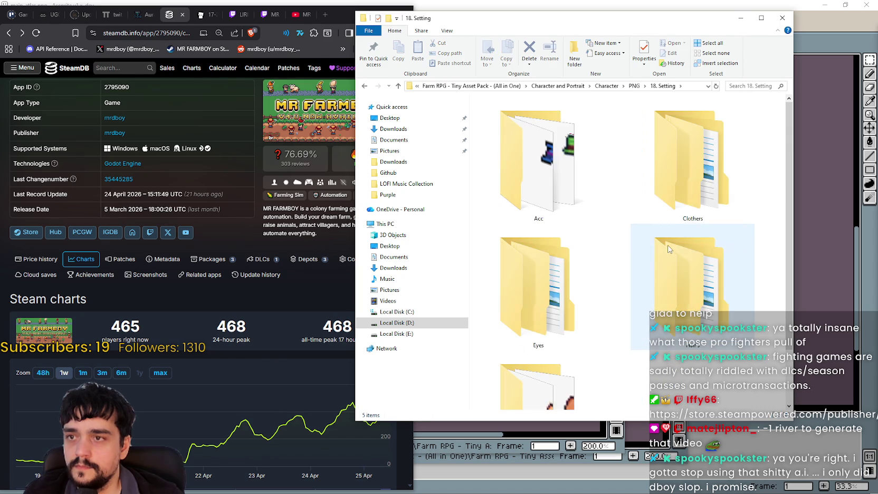
{"action": "scroll", "coordinate": [661, 242], "scroll_direction": "down", "scroll_amount": 1}
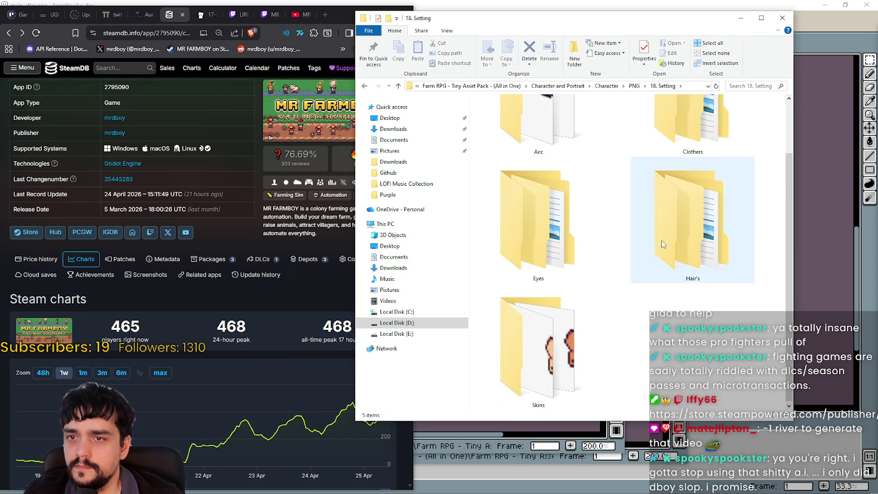
- Open the 23. Mage folder and show its contents as large icons
{"action": "left_click", "coordinate": [635, 86]}
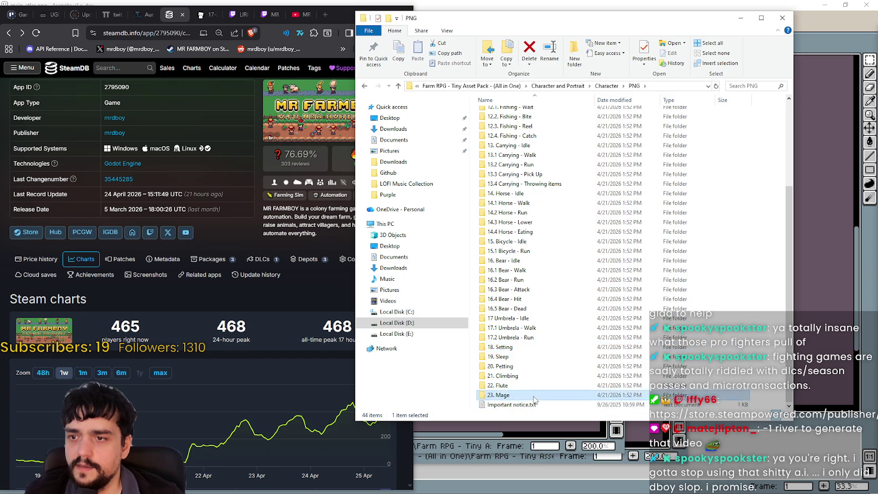
{"action": "double_click", "coordinate": [501, 395]}
{"action": "right_click", "coordinate": [526, 222]}
{"action": "mouse_move", "coordinate": [544, 232]}
{"action": "left_click", "coordinate": [659, 239]}
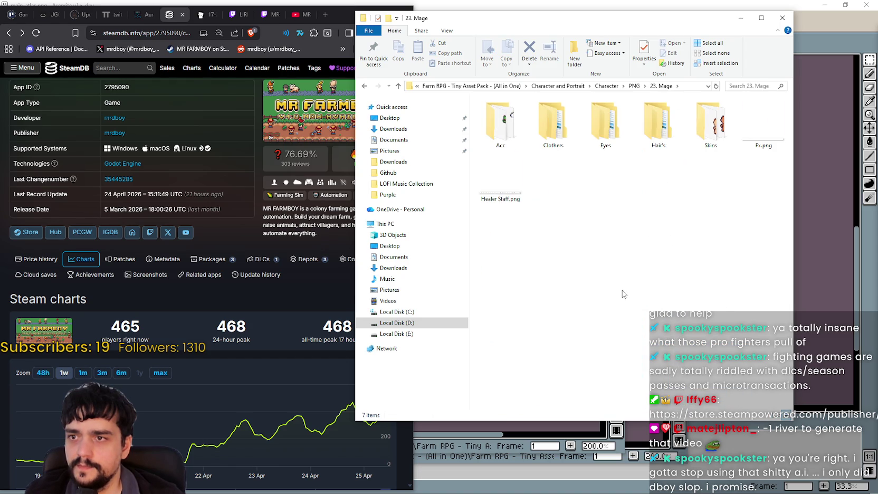
- Open 10. Damage > Acc and preview Deer.png in Aseprite
{"action": "left_click", "coordinate": [635, 86]}
{"action": "scroll", "coordinate": [576, 221], "scroll_direction": "up", "scroll_amount": 3}
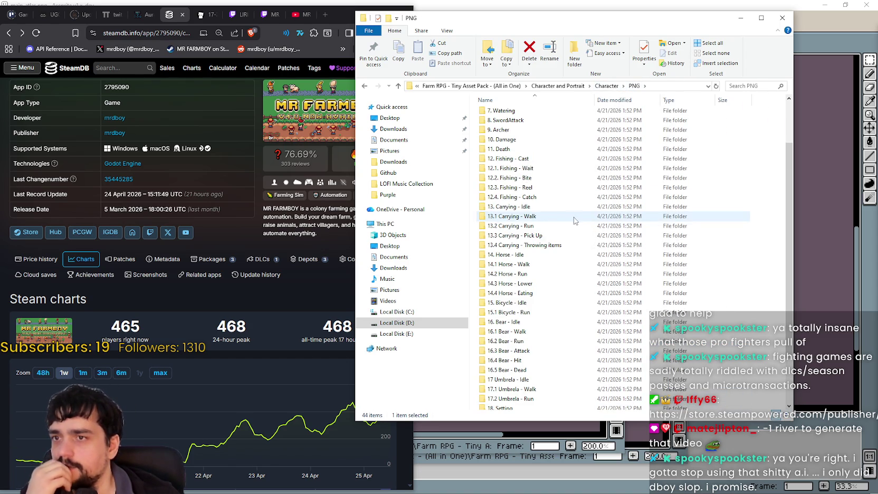
{"action": "scroll", "coordinate": [570, 214], "scroll_direction": "up", "scroll_amount": 2}
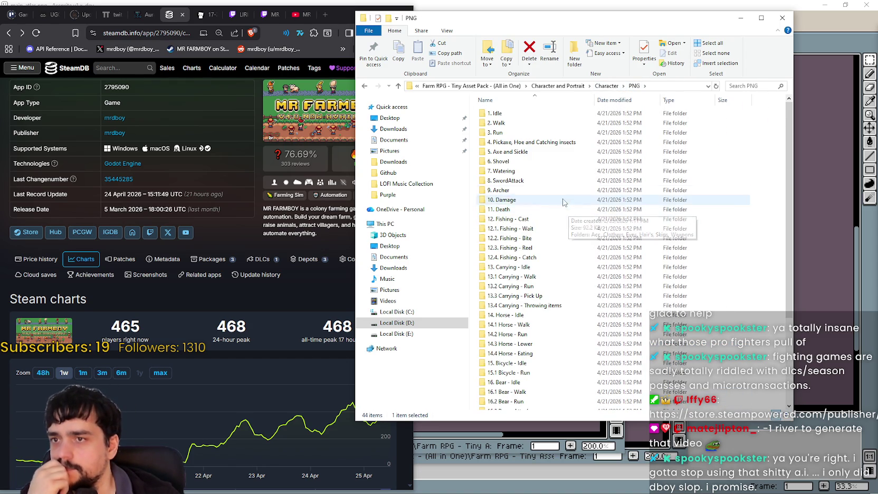
{"action": "double_click", "coordinate": [519, 200]}
{"action": "scroll", "coordinate": [625, 290], "scroll_direction": "down", "scroll_amount": 1}
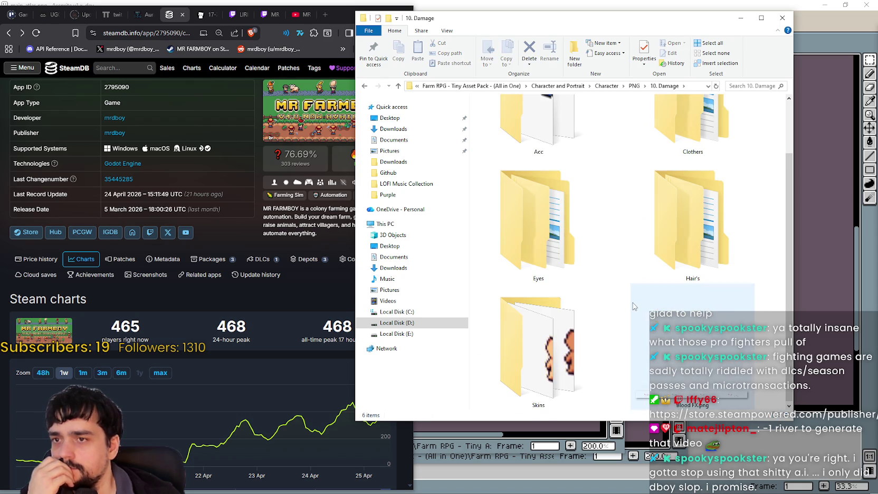
{"action": "scroll", "coordinate": [606, 257], "scroll_direction": "up", "scroll_amount": 1}
{"action": "double_click", "coordinate": [570, 153]}
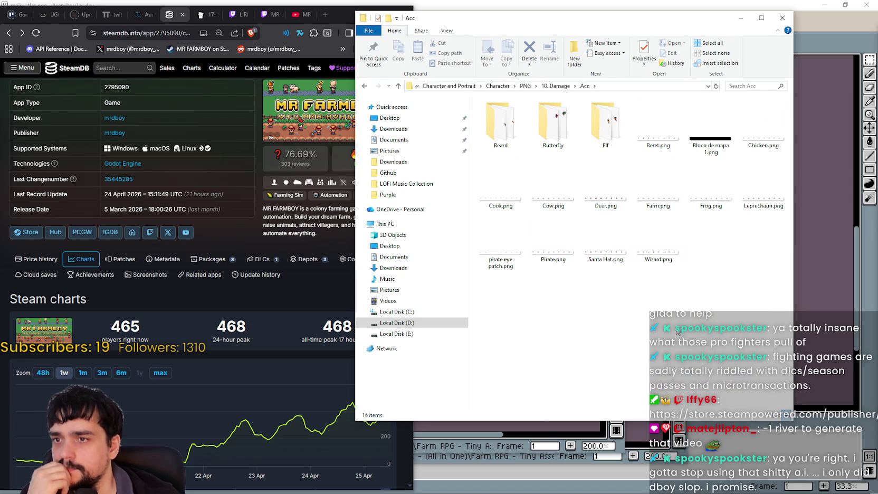
{"action": "left_click", "coordinate": [618, 193]}
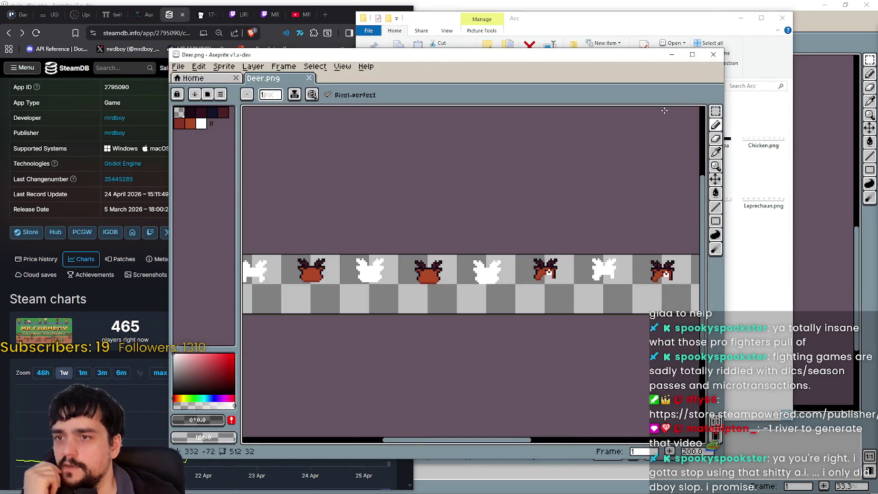
- Close Deer.png, then preview the Wizard.png hat strip and close it
{"action": "left_click", "coordinate": [707, 56]}
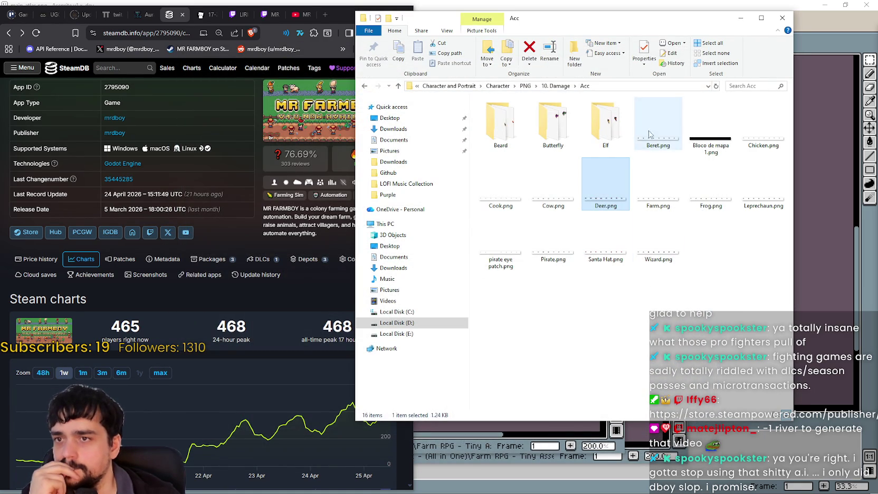
{"action": "left_click", "coordinate": [667, 262]}
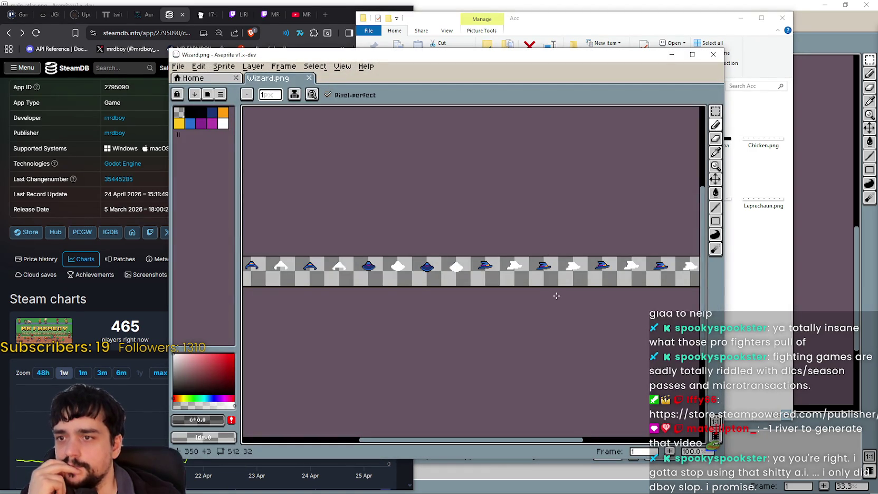
{"action": "scroll", "coordinate": [556, 295], "scroll_direction": "down", "scroll_amount": 1}
{"action": "scroll", "coordinate": [580, 287], "scroll_direction": "up", "scroll_amount": 3}
{"action": "scroll", "coordinate": [602, 282], "scroll_direction": "down", "scroll_amount": 3}
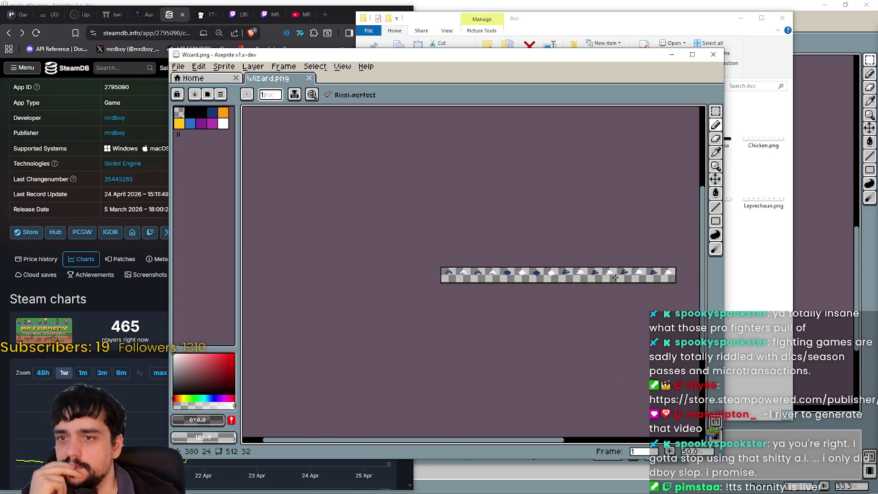
{"action": "scroll", "coordinate": [614, 278], "scroll_direction": "up", "scroll_amount": 5}
{"action": "scroll", "coordinate": [615, 278], "scroll_direction": "down", "scroll_amount": 3}
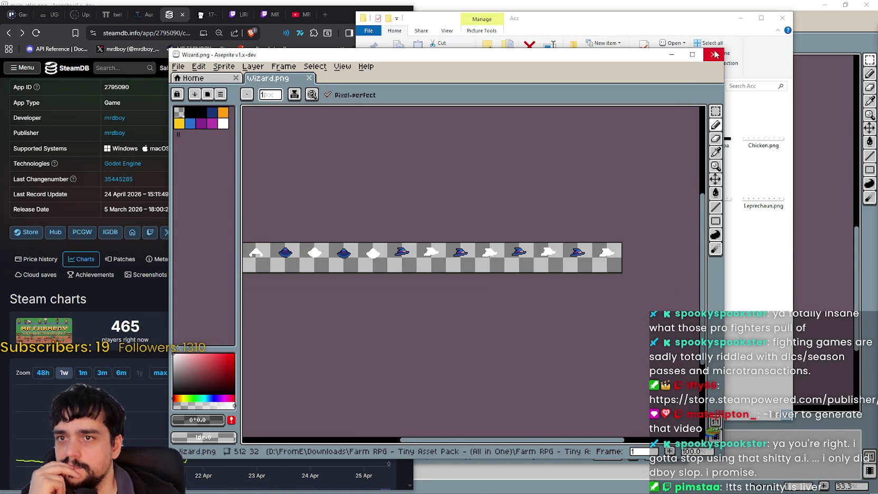
{"action": "left_click", "coordinate": [713, 55]}
- Browse the hat files and preview Bloco de mapa 1.png in Aseprite
{"action": "left_click", "coordinate": [615, 250]}
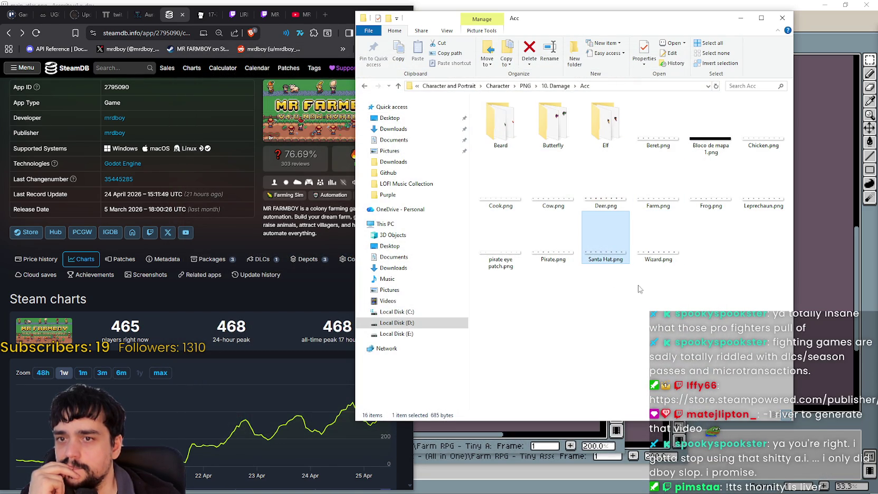
{"action": "left_click", "coordinate": [658, 314]}
{"action": "left_click", "coordinate": [762, 182]}
{"action": "left_click", "coordinate": [715, 305]}
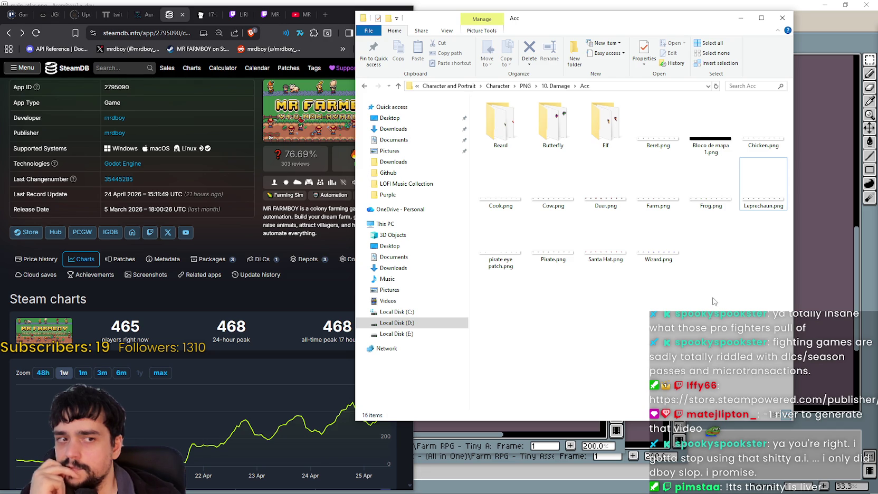
{"action": "left_click", "coordinate": [741, 251]}
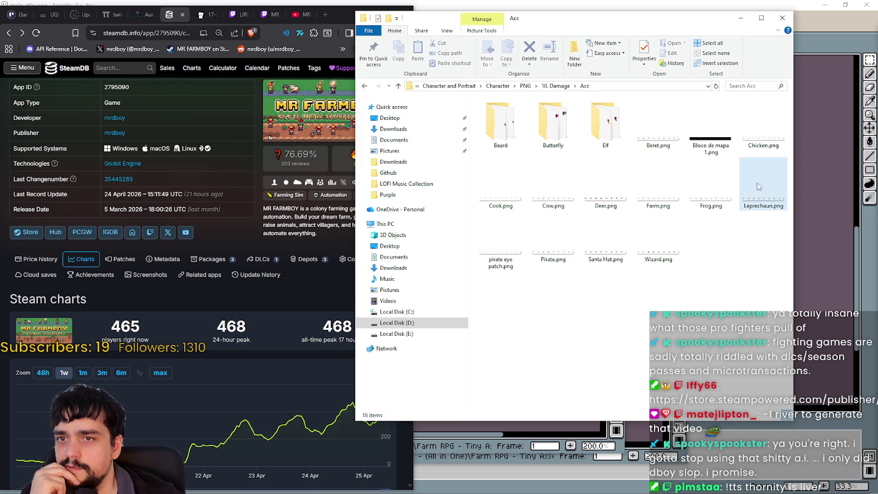
{"action": "left_click", "coordinate": [766, 140]}
{"action": "left_click", "coordinate": [711, 130]}
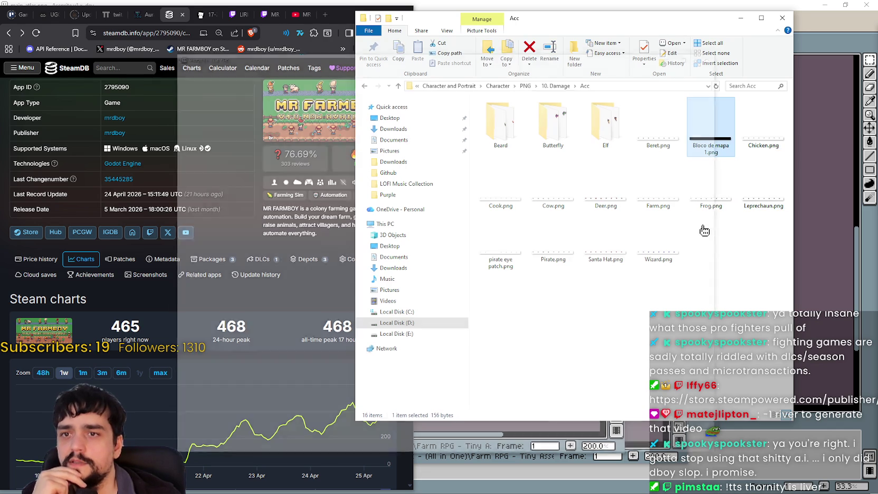
{"action": "scroll", "coordinate": [528, 259], "scroll_direction": "down", "scroll_amount": 2}
{"action": "scroll", "coordinate": [554, 259], "scroll_direction": "up", "scroll_amount": 3}
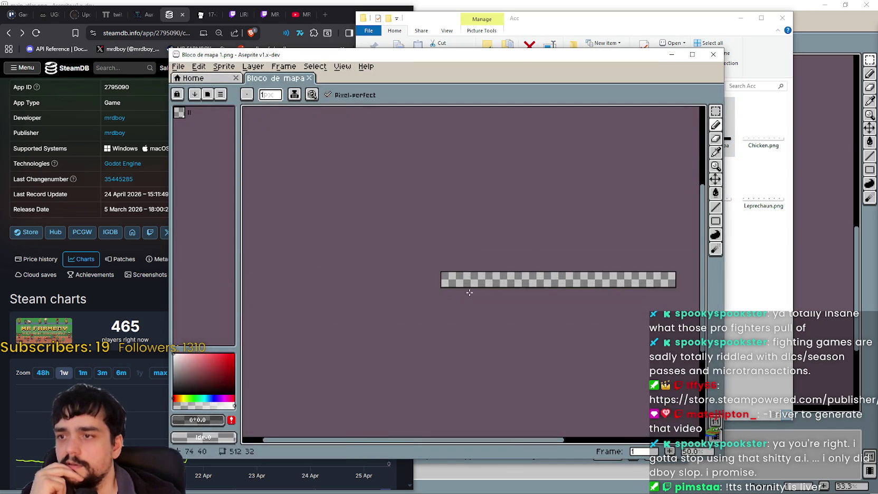
{"action": "left_click", "coordinate": [736, 92]}
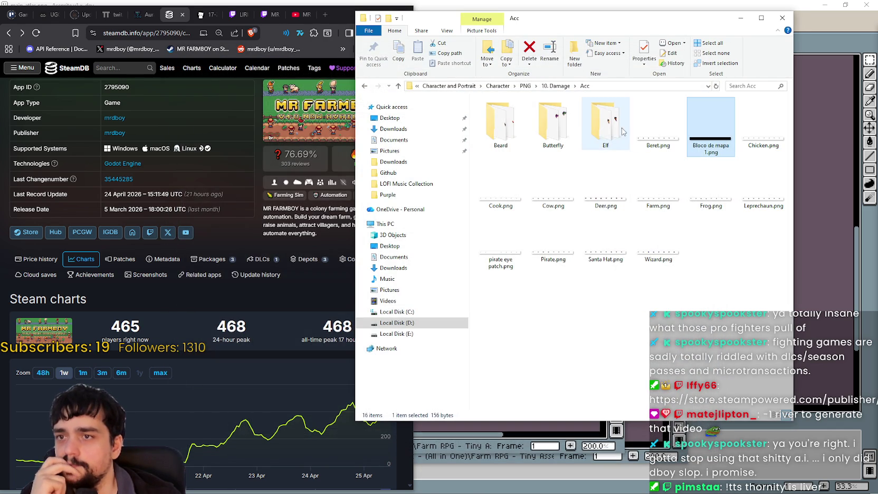
- Show the Butterfly folder as extra large icons and preview Blue.png
{"action": "double_click", "coordinate": [554, 124]}
{"action": "right_click", "coordinate": [586, 195]}
{"action": "mouse_move", "coordinate": [662, 203]}
{"action": "left_click", "coordinate": [727, 201]}
{"action": "left_click", "coordinate": [585, 116]}
{"action": "key", "text": "Return"}
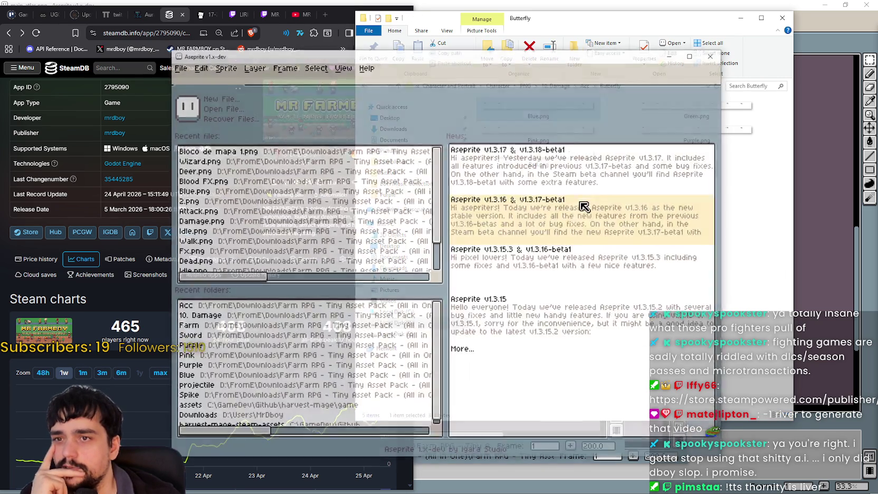
{"action": "left_click", "coordinate": [707, 58]}
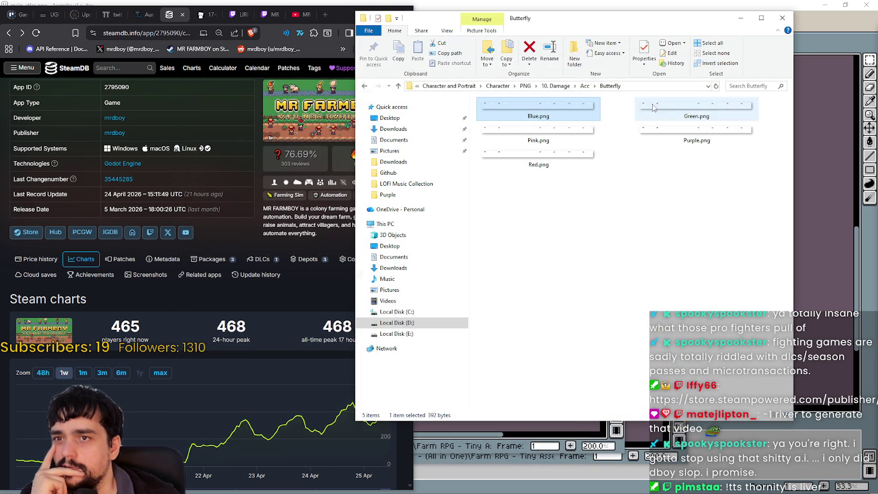
- Return to 10. Damage > Acc and show the hats as extra large icons
{"action": "left_click", "coordinate": [568, 87]}
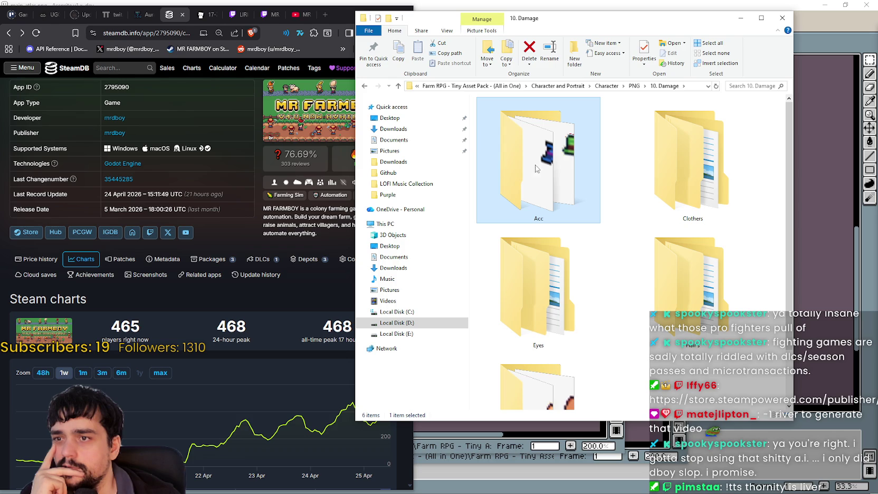
{"action": "left_click", "coordinate": [635, 87]}
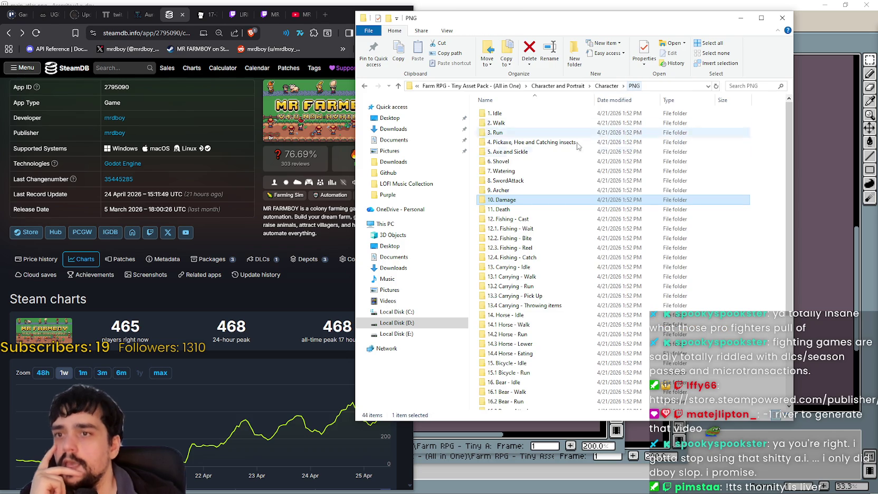
{"action": "double_click", "coordinate": [515, 202]}
{"action": "double_click", "coordinate": [537, 158]}
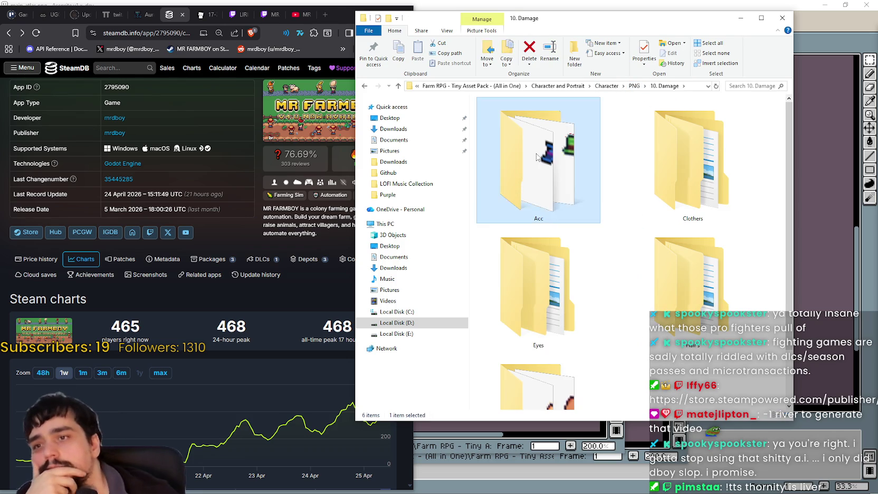
{"action": "right_click", "coordinate": [548, 231]}
{"action": "mouse_move", "coordinate": [614, 233]}
{"action": "left_click", "coordinate": [688, 233]}
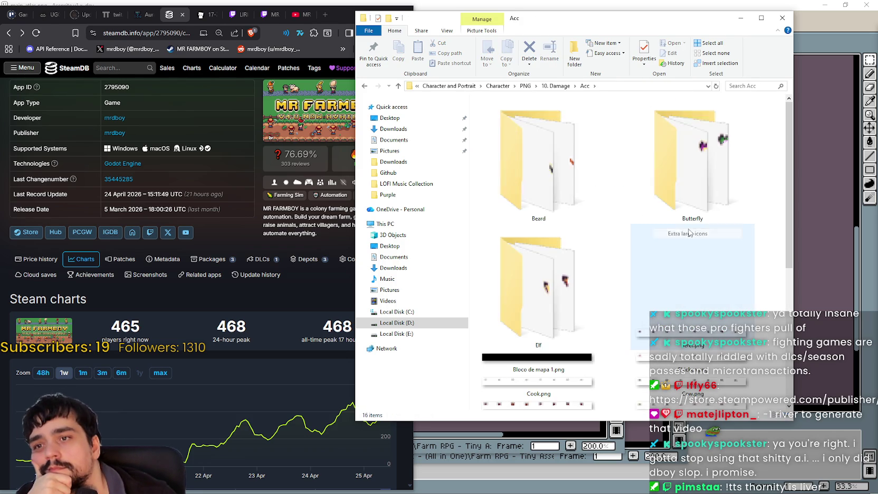
{"action": "scroll", "coordinate": [614, 296], "scroll_direction": "down", "scroll_amount": 2}
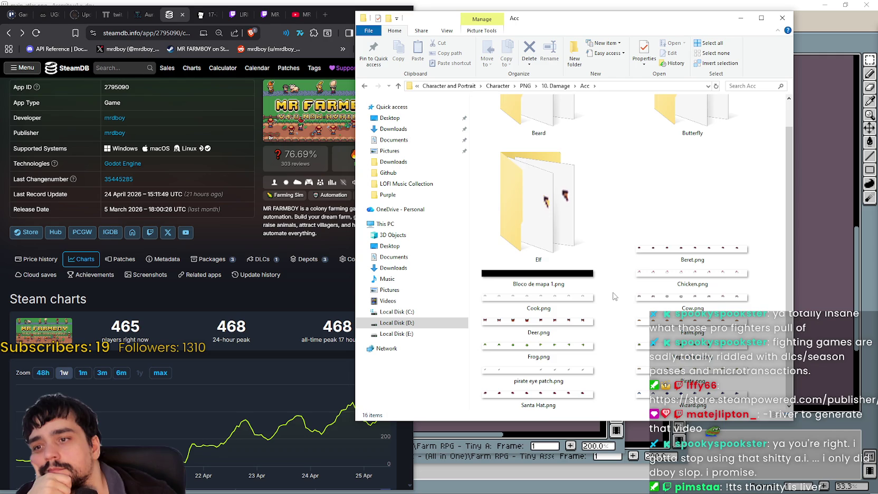
{"action": "scroll", "coordinate": [610, 292], "scroll_direction": "up", "scroll_amount": 2}
{"action": "scroll", "coordinate": [609, 292], "scroll_direction": "down", "scroll_amount": 1}
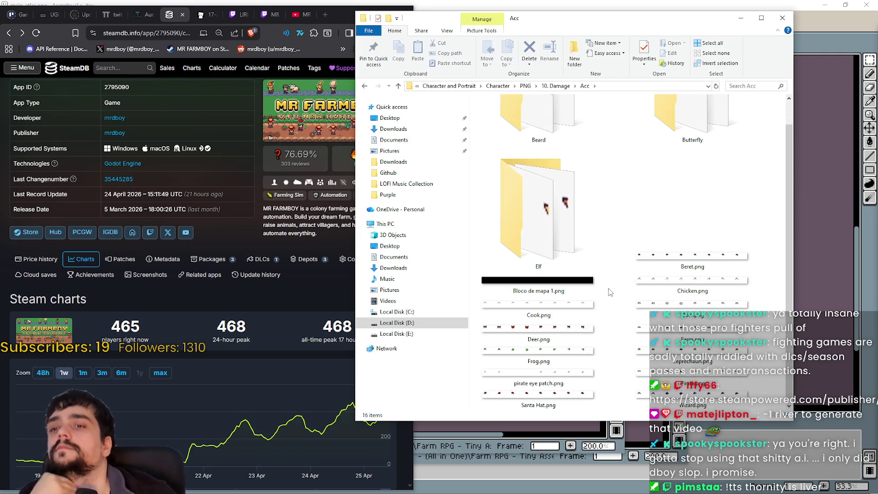
- Preview the Leprechaun.png hat strip in Aseprite
{"action": "left_click", "coordinate": [672, 377]}
{"action": "left_click", "coordinate": [686, 355]}
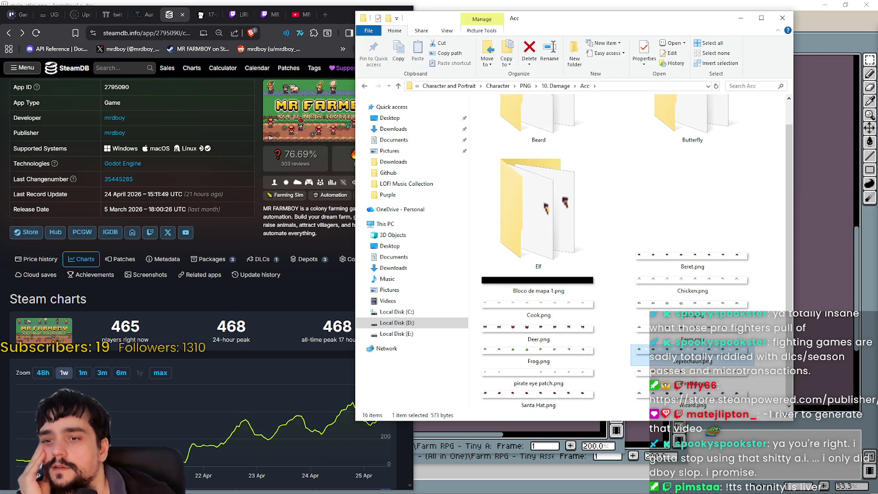
{"action": "double_click", "coordinate": [679, 349]}
{"action": "left_click", "coordinate": [417, 263]}
{"action": "scroll", "coordinate": [416, 265], "scroll_direction": "right", "scroll_amount": 5}
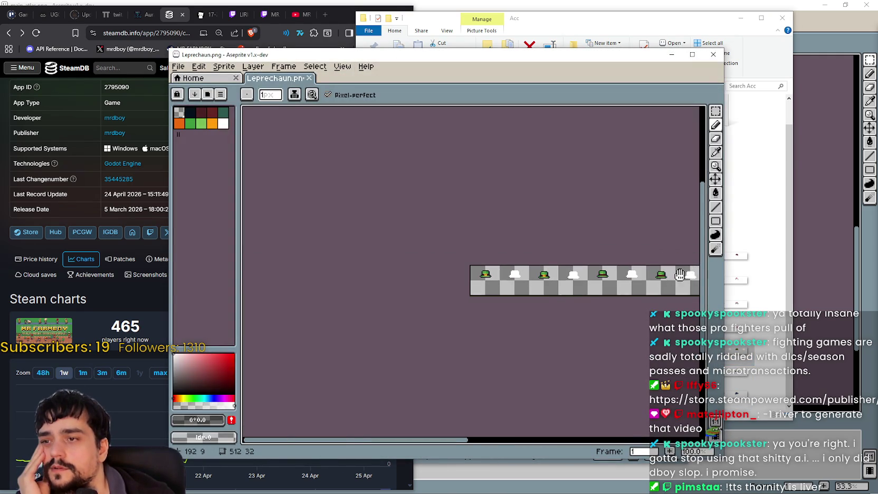
{"action": "left_click", "coordinate": [713, 54]}
- Preview the Santa Hat.png and Cook.png hat sprites
{"action": "left_click", "coordinate": [511, 396]}
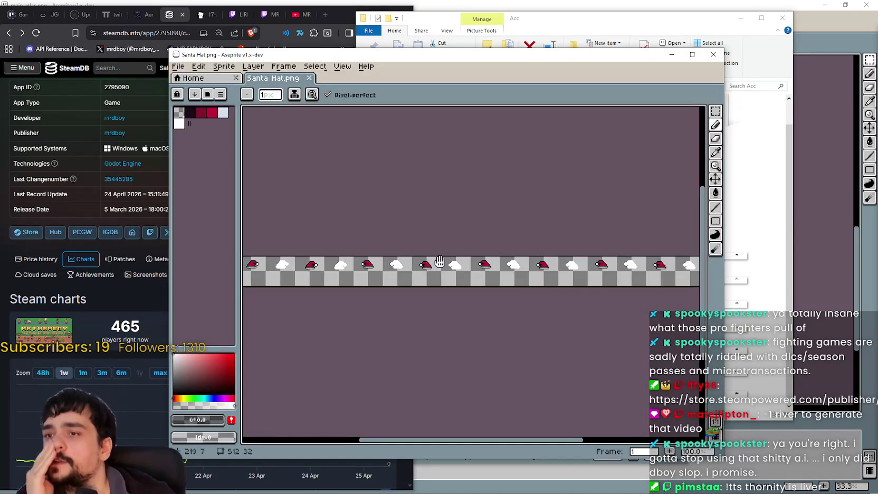
{"action": "left_click", "coordinate": [713, 54]}
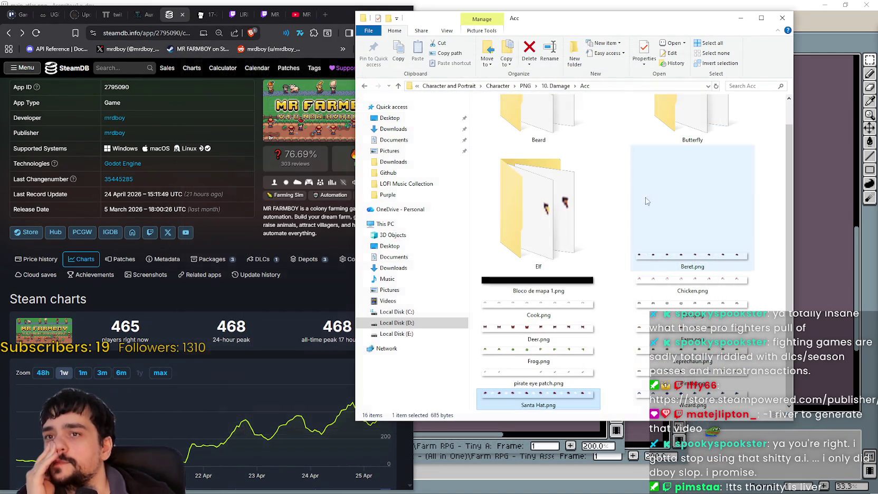
{"action": "left_click", "coordinate": [555, 368]}
{"action": "left_click", "coordinate": [544, 310]}
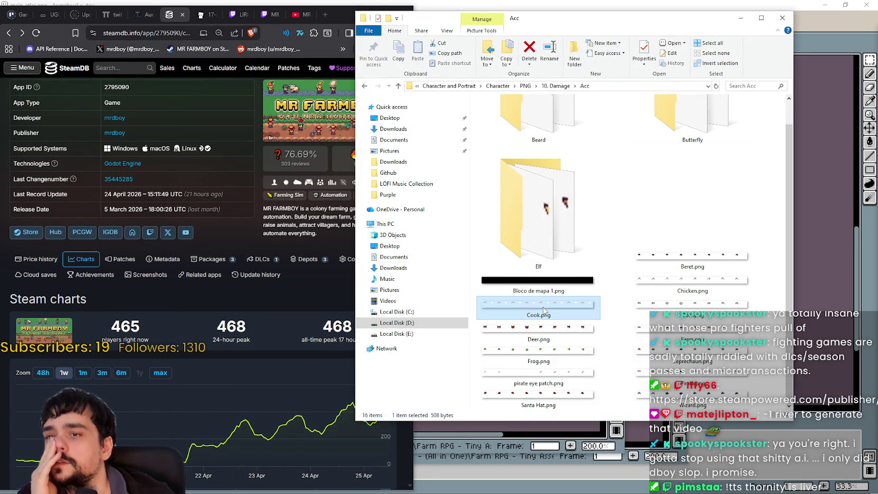
{"action": "double_click", "coordinate": [543, 310]}
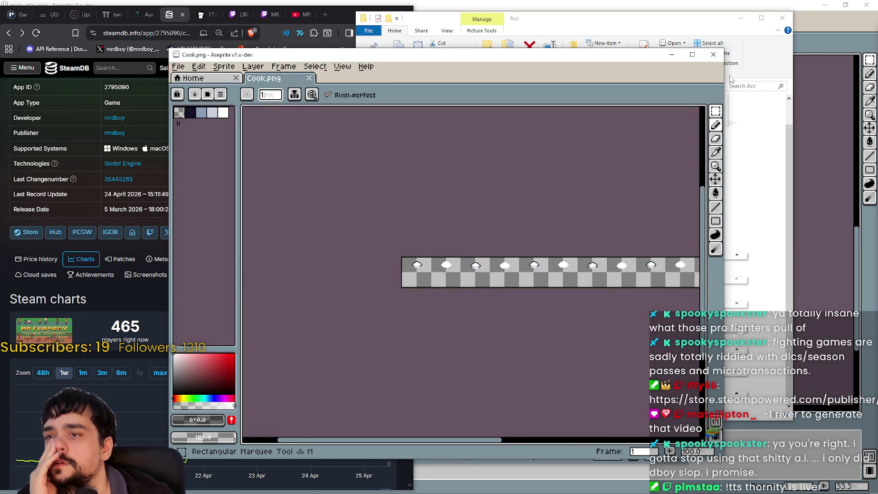
{"action": "left_click", "coordinate": [715, 56]}
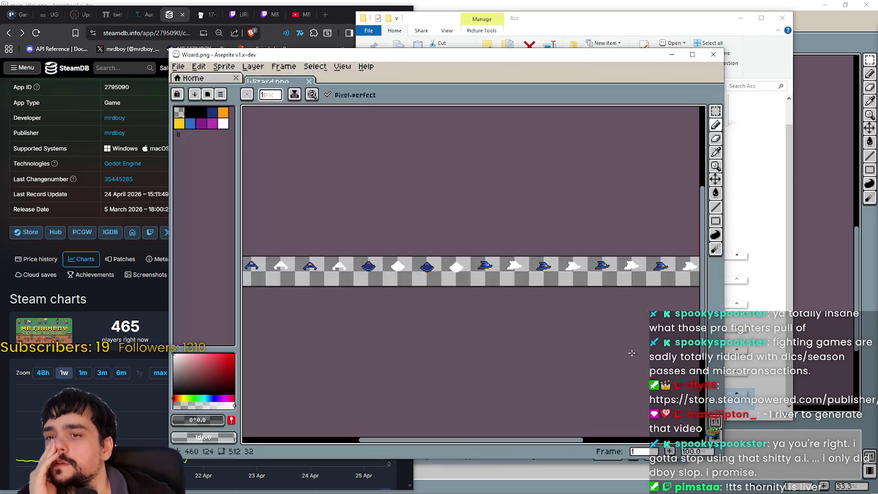
- Open Wizard.png and marquee-select its first wizard hat frame
{"action": "mouse_move", "coordinate": [517, 238]}
{"action": "left_mouse_down"}
{"action": "mouse_move", "coordinate": [624, 241]}
{"action": "mouse_move", "coordinate": [355, 233]}
{"action": "mouse_move", "coordinate": [429, 233]}
{"action": "left_mouse_up"}
{"action": "key", "text": "m"}
{"action": "left_click_drag", "start_coordinate": [254, 268], "coordinate": [285, 268]}
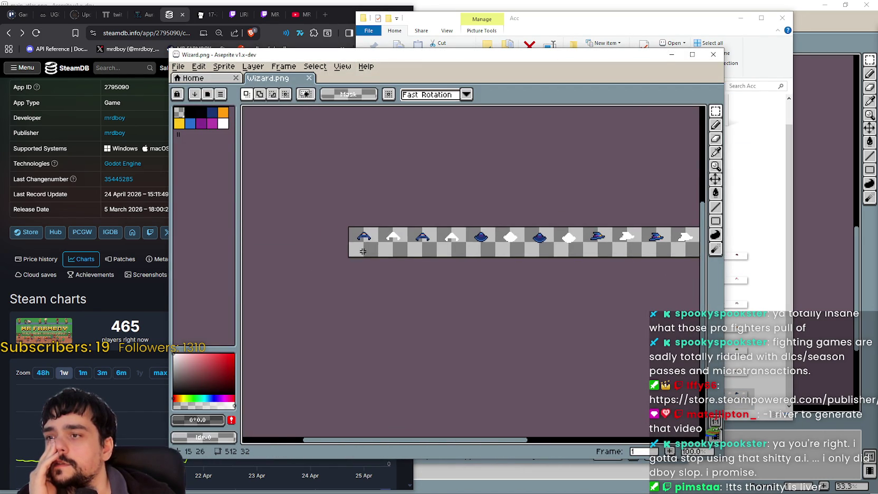
{"action": "scroll", "coordinate": [365, 237], "scroll_direction": "up", "scroll_amount": 2}
{"action": "left_click_drag", "start_coordinate": [349, 212], "coordinate": [360, 223]}
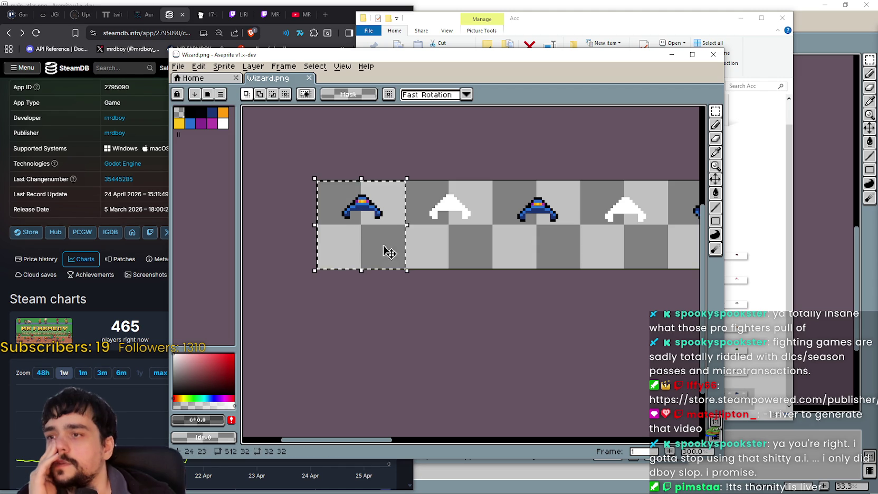
- Pan along the Wizard.png hat strip, then switch to main_atlas.png
{"action": "scroll", "coordinate": [386, 245], "scroll_direction": "down", "scroll_amount": 2}
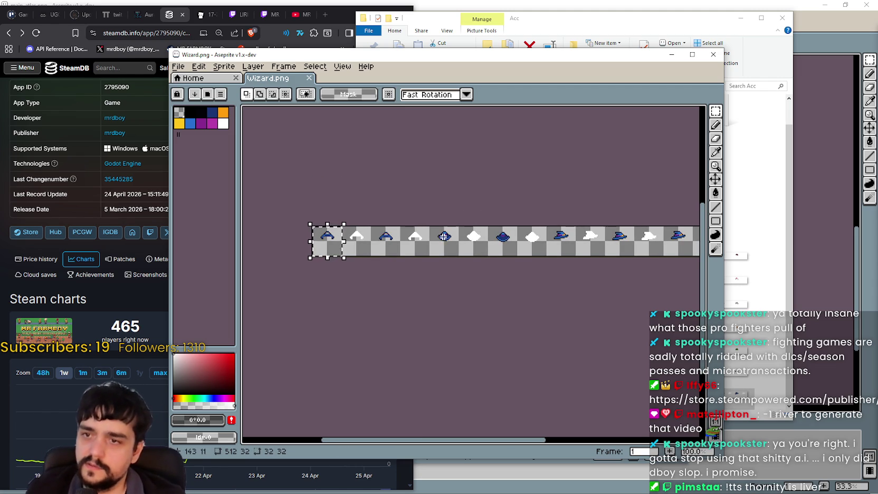
{"action": "left_click_drag", "start_coordinate": [482, 253], "coordinate": [415, 259]}
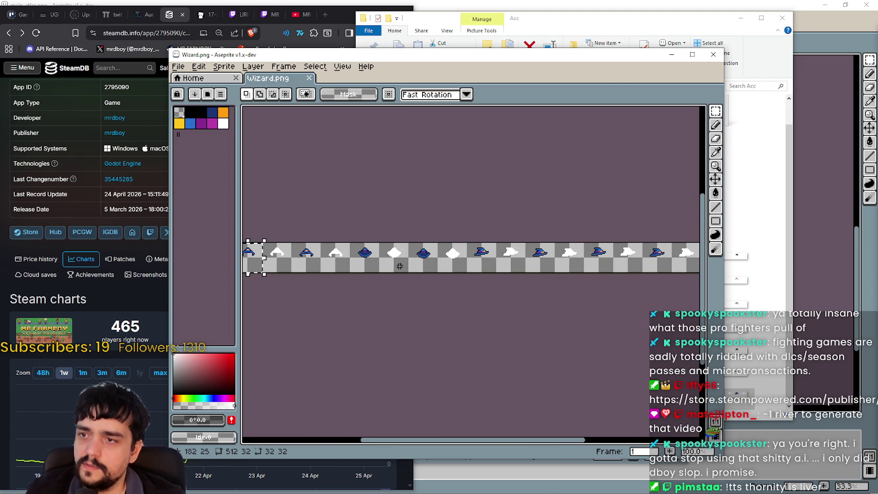
{"action": "scroll", "coordinate": [394, 265], "scroll_direction": "up", "scroll_amount": 3}
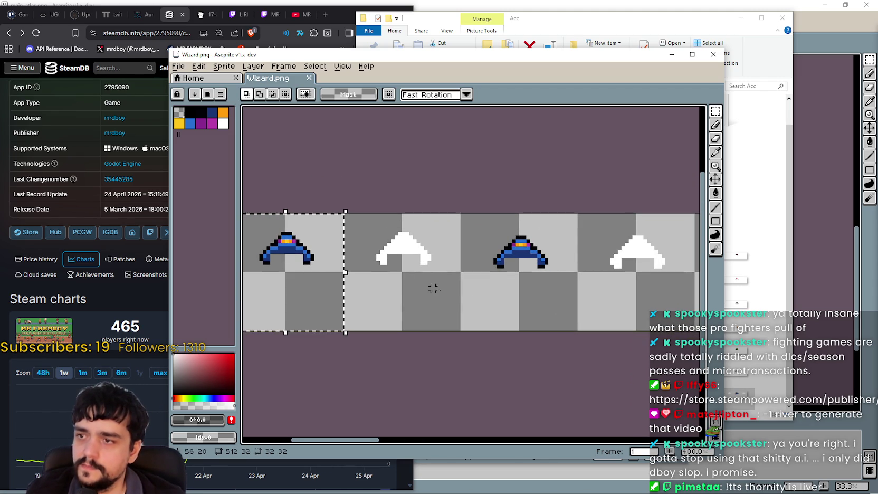
{"action": "scroll", "coordinate": [506, 296], "scroll_direction": "right", "scroll_amount": 5}
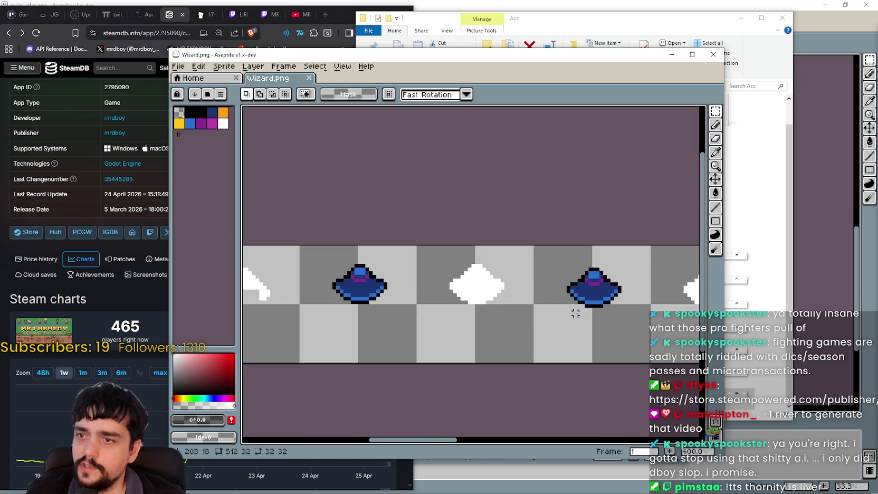
{"action": "left_click_drag", "start_coordinate": [663, 323], "coordinate": [388, 278]}
{"action": "left_click_drag", "start_coordinate": [582, 276], "coordinate": [364, 316]}
{"action": "scroll", "coordinate": [562, 299], "scroll_direction": "down", "scroll_amount": 2}
{"action": "scroll", "coordinate": [376, 302], "scroll_direction": "left", "scroll_amount": 5}
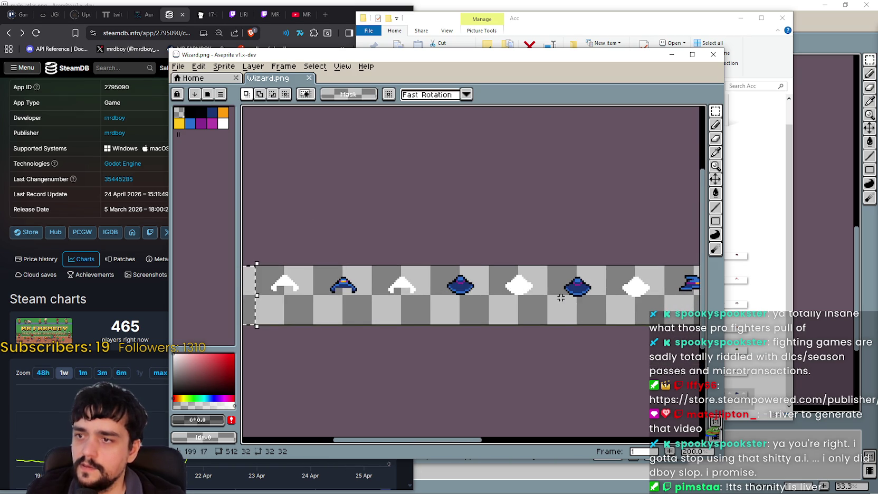
{"action": "scroll", "coordinate": [589, 291], "scroll_direction": "down", "scroll_amount": 1}
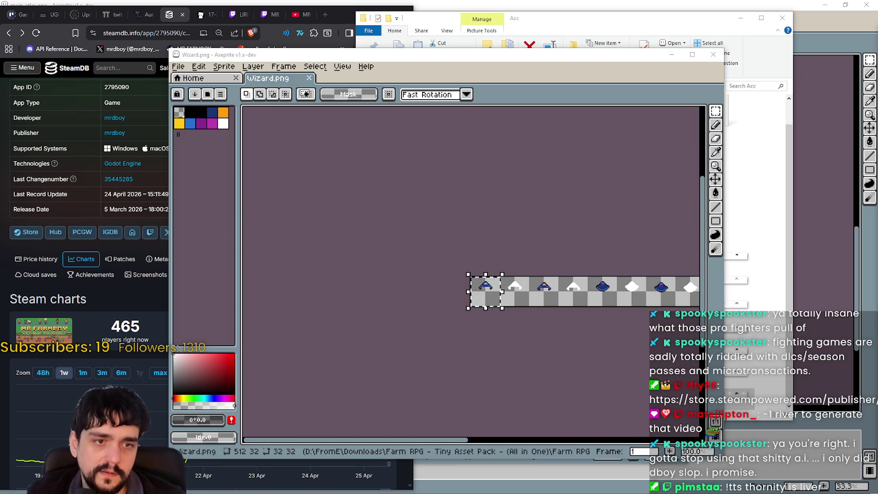
{"action": "key", "text": "alt+Tab"}
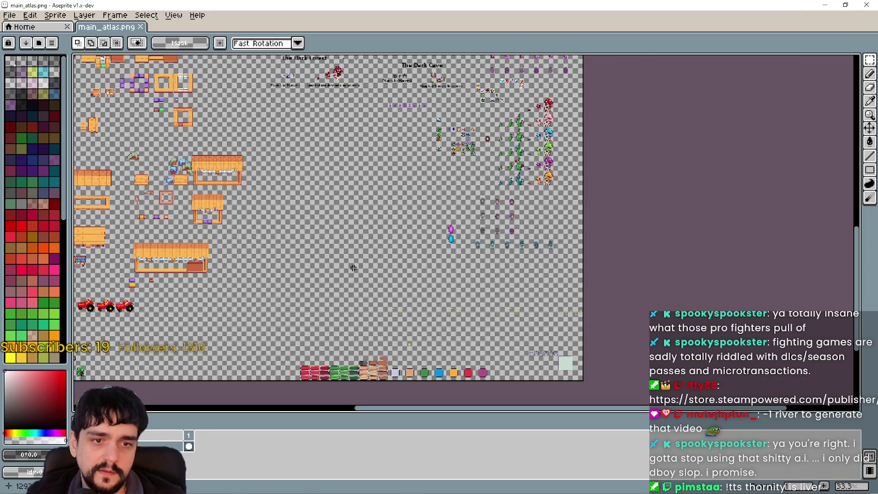
- Paste the first wizard hat from Wizard.png into the main atlas
{"action": "scroll", "coordinate": [428, 273], "scroll_direction": "up", "scroll_amount": 2}
{"action": "scroll", "coordinate": [418, 263], "scroll_direction": "down", "scroll_amount": 1}
{"action": "scroll", "coordinate": [364, 161], "scroll_direction": "up", "scroll_amount": 1}
{"action": "scroll", "coordinate": [364, 161], "scroll_direction": "up", "scroll_amount": 3}
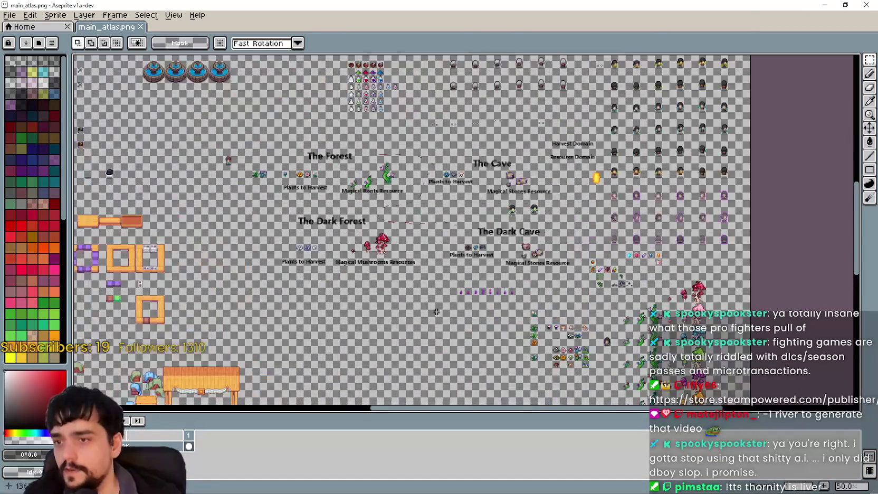
{"action": "key", "text": "ctrl+v"}
{"action": "scroll", "coordinate": [550, 291], "scroll_direction": "right", "scroll_amount": 2}
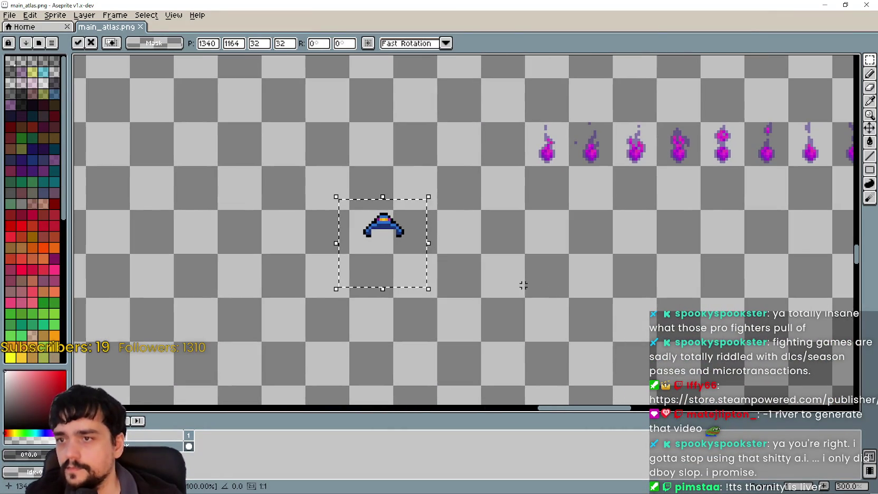
{"action": "key", "text": "alt+Tab"}
{"action": "left_click_drag", "start_coordinate": [567, 307], "coordinate": [508, 302]}
{"action": "scroll", "coordinate": [527, 283], "scroll_direction": "up", "scroll_amount": 1}
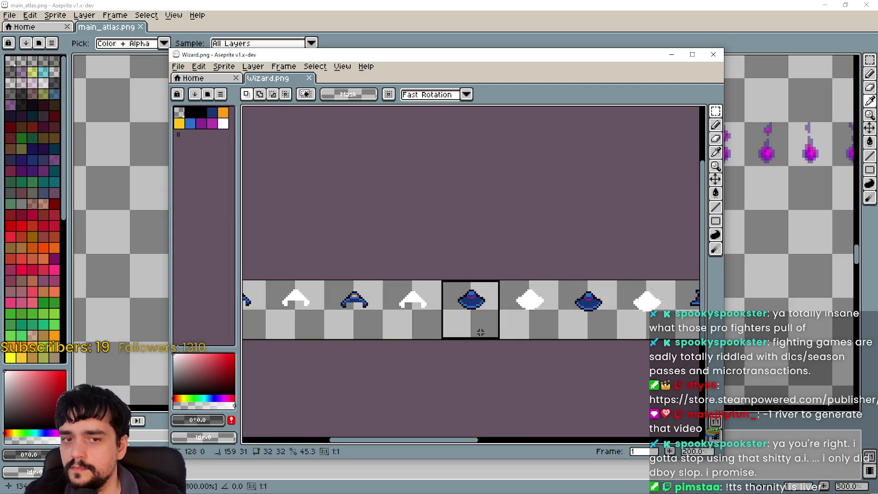
- Copy the round and pointed wizard hats from Wizard.png and paste them into the atlas
{"action": "key", "text": "ctrl+c"}
{"action": "key", "text": "alt+Tab"}
{"action": "key", "text": "ctrl+v"}
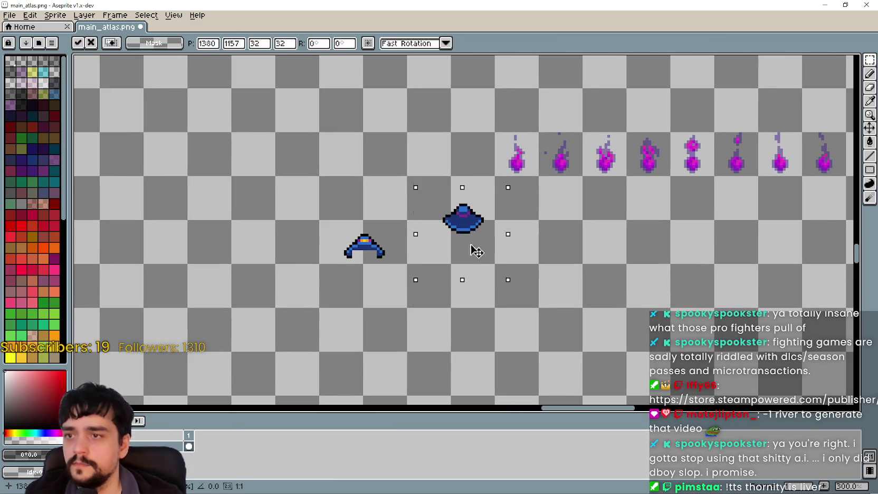
{"action": "key", "text": "alt+Tab"}
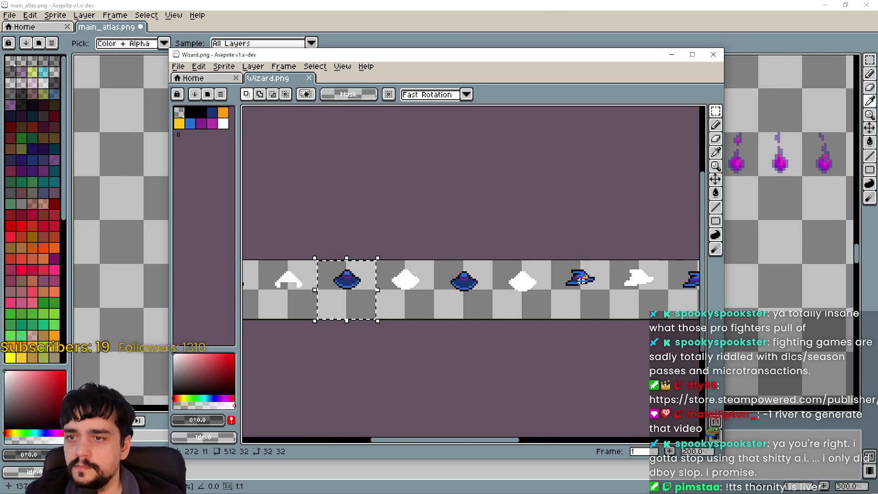
{"action": "scroll", "coordinate": [580, 280], "scroll_direction": "right", "scroll_amount": 2}
{"action": "key", "text": "ctrl+c"}
{"action": "key", "text": "alt+Tab"}
{"action": "key", "text": "ctrl+v"}
{"action": "key", "text": "alt+Tab"}
{"action": "scroll", "coordinate": [636, 298], "scroll_direction": "down", "scroll_amount": 3}
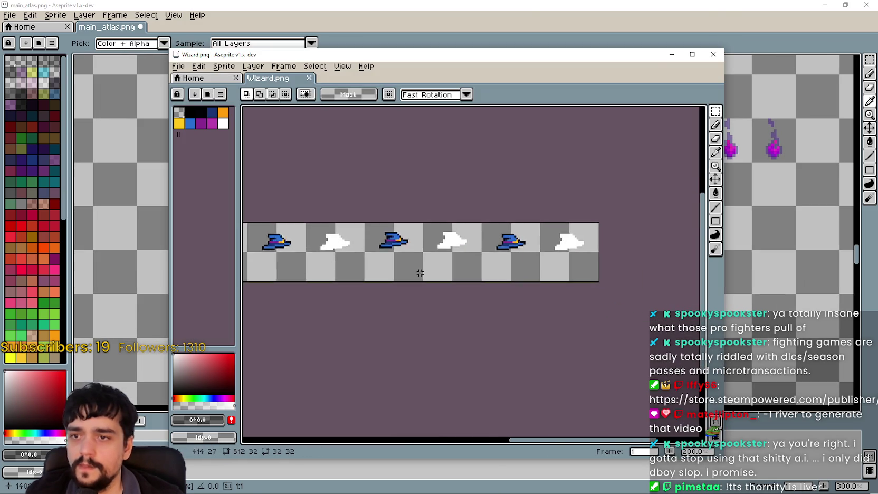
- Close Wizard.png and commit the three pasted hats into the atlas
{"action": "left_click", "coordinate": [723, 54]}
{"action": "scroll", "coordinate": [533, 239], "scroll_direction": "down", "scroll_amount": 2}
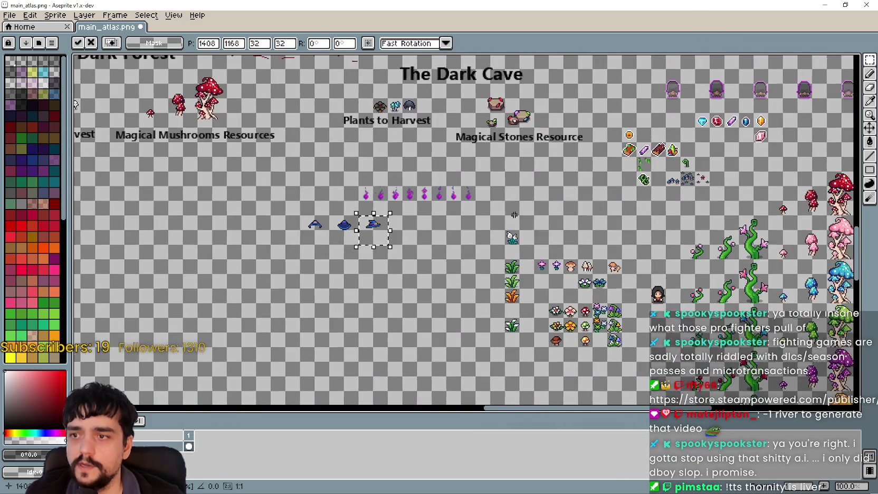
{"action": "scroll", "coordinate": [643, 280], "scroll_direction": "down", "scroll_amount": 2}
{"action": "scroll", "coordinate": [643, 281], "scroll_direction": "up", "scroll_amount": 4}
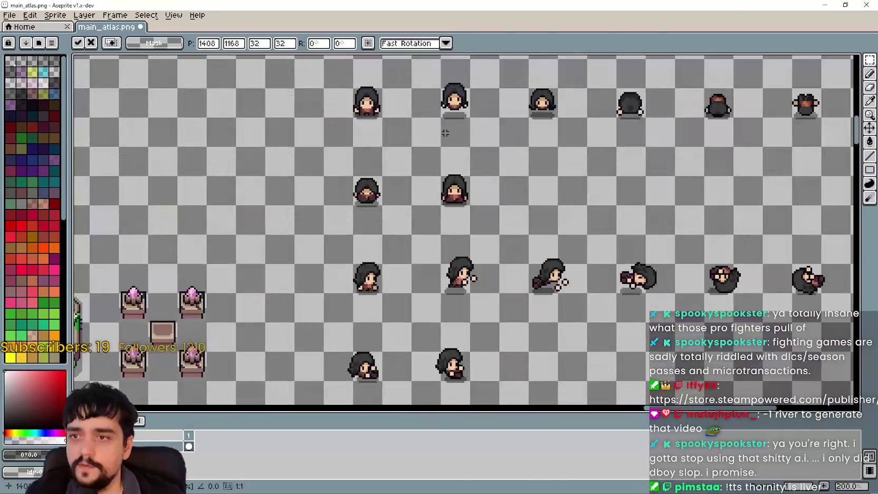
{"action": "scroll", "coordinate": [644, 280], "scroll_direction": "down", "scroll_amount": 3}
{"action": "scroll", "coordinate": [476, 211], "scroll_direction": "up", "scroll_amount": 4}
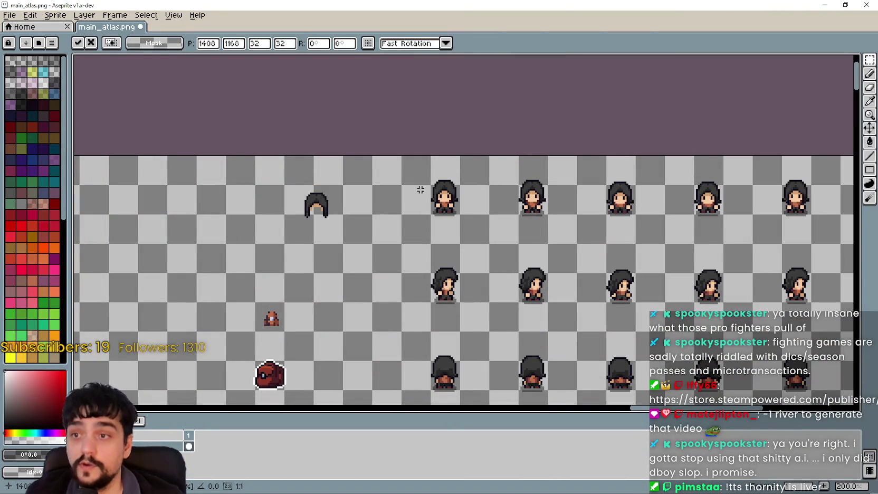
{"action": "key", "text": "Return"}
- Paste the copied three-character column and drop it to the left of the hats
{"action": "scroll", "coordinate": [482, 173], "scroll_direction": "down", "scroll_amount": 3}
{"action": "scroll", "coordinate": [474, 121], "scroll_direction": "up", "scroll_amount": 2}
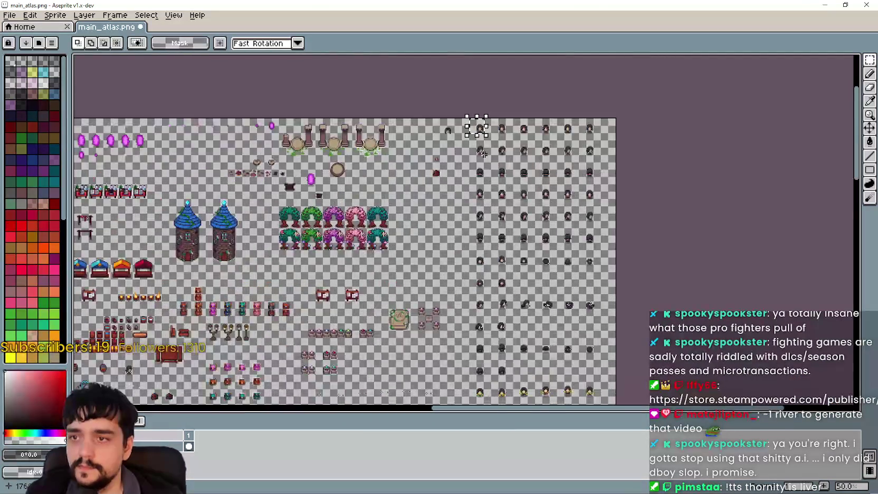
{"action": "scroll", "coordinate": [473, 189], "scroll_direction": "up", "scroll_amount": 2}
{"action": "left_click_drag", "start_coordinate": [472, 189], "coordinate": [470, 237]}
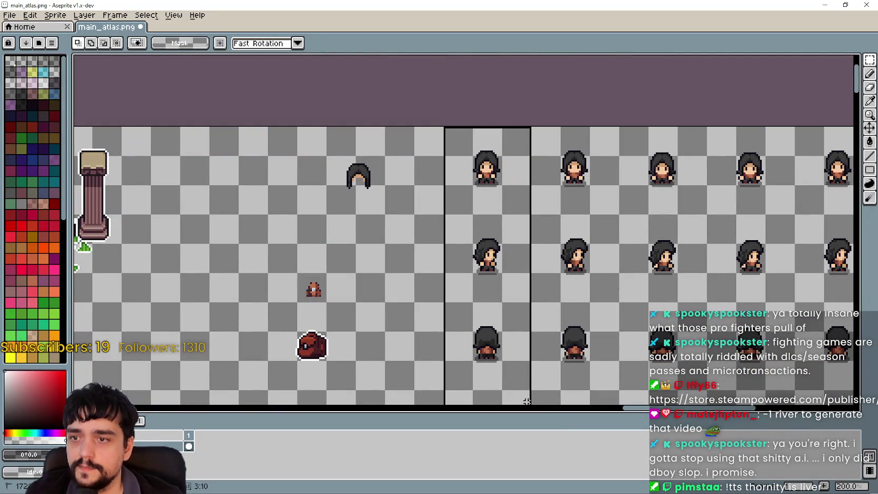
{"action": "scroll", "coordinate": [528, 378], "scroll_direction": "down", "scroll_amount": 4}
{"action": "scroll", "coordinate": [423, 196], "scroll_direction": "up", "scroll_amount": 3}
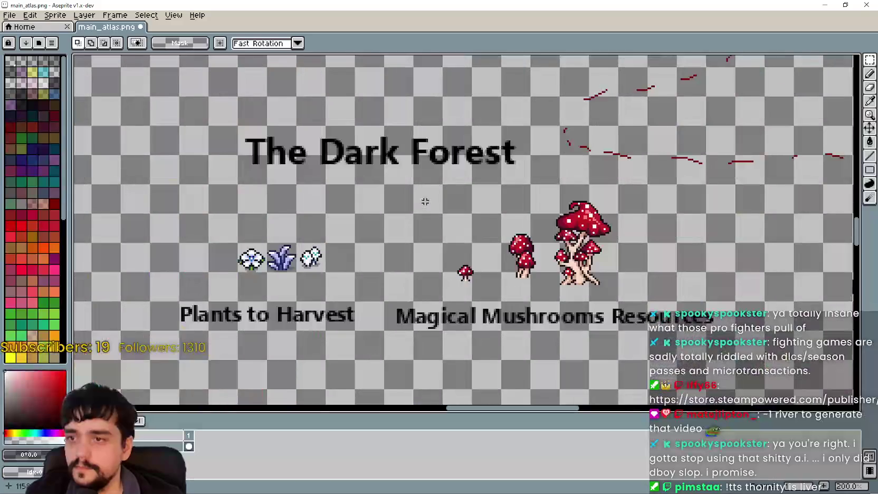
{"action": "scroll", "coordinate": [441, 50], "scroll_direction": "down", "scroll_amount": 1}
{"action": "scroll", "coordinate": [488, 120], "scroll_direction": "down", "scroll_amount": 2}
{"action": "scroll", "coordinate": [475, 158], "scroll_direction": "up", "scroll_amount": 2}
{"action": "scroll", "coordinate": [464, 182], "scroll_direction": "up", "scroll_amount": 3}
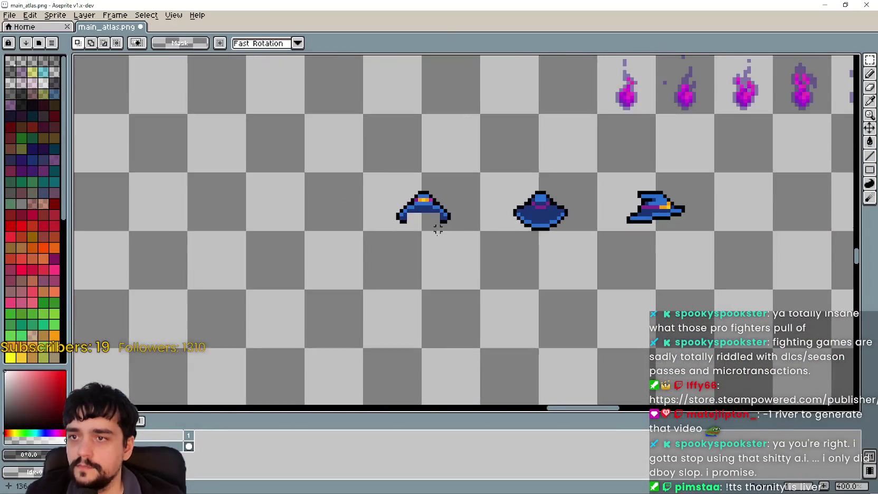
{"action": "key", "text": "ctrl+v"}
{"action": "scroll", "coordinate": [479, 284], "scroll_direction": "down", "scroll_amount": 2}
{"action": "mouse_move", "coordinate": [489, 274]}
{"action": "left_mouse_down"}
{"action": "mouse_move", "coordinate": [401, 263]}
{"action": "mouse_move", "coordinate": [257, 282]}
{"action": "left_mouse_up"}
{"action": "left_click", "coordinate": [388, 260]}
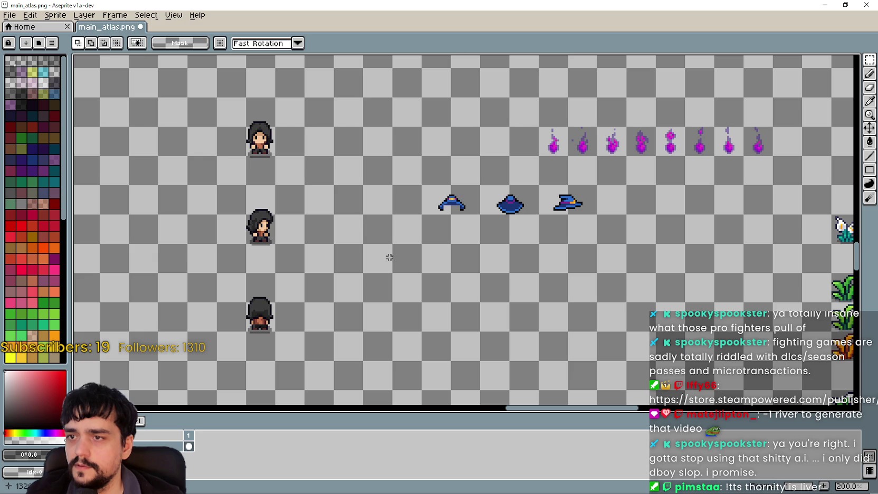
- Select the top character sprite and move it right to start a row under the hats
{"action": "mouse_move", "coordinate": [288, 114]}
{"action": "left_mouse_down"}
{"action": "mouse_move", "coordinate": [480, 292]}
{"action": "mouse_move", "coordinate": [495, 259]}
{"action": "left_mouse_up"}
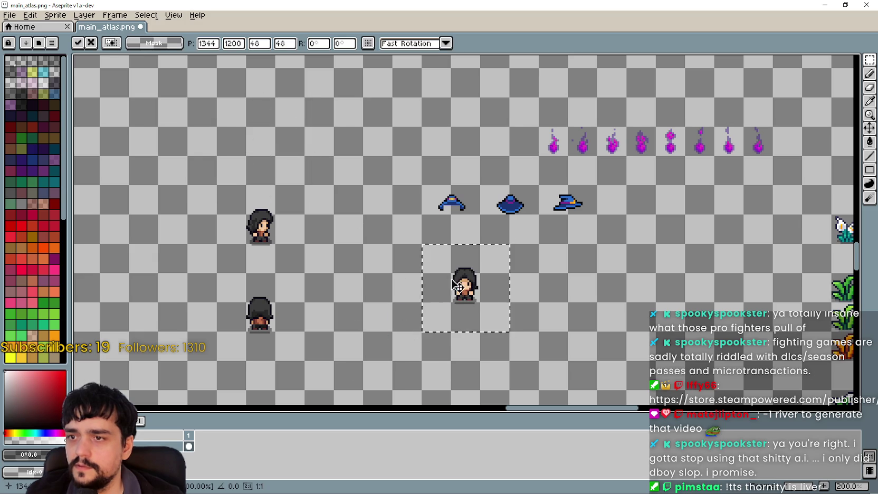
{"action": "scroll", "coordinate": [357, 247], "scroll_direction": "down", "scroll_amount": 2}
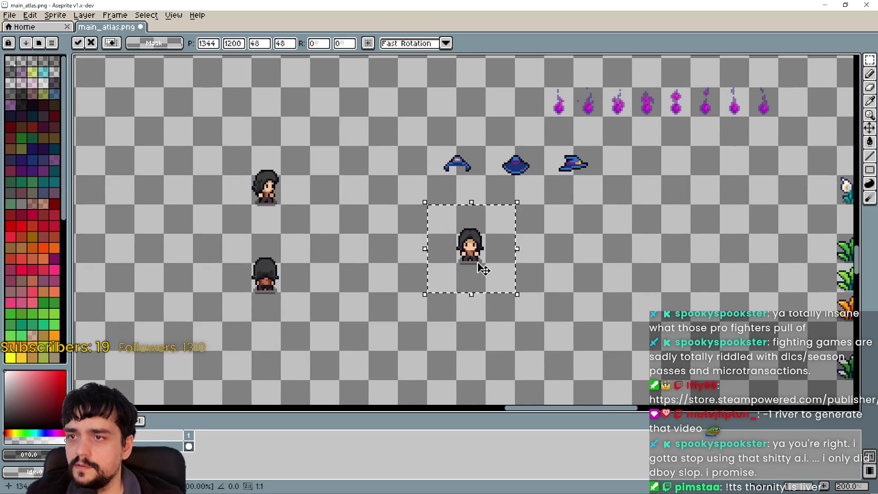
{"action": "left_click_drag", "start_coordinate": [233, 228], "coordinate": [308, 148]}
{"action": "mouse_move", "coordinate": [264, 184]}
{"action": "left_mouse_down"}
{"action": "mouse_move", "coordinate": [369, 227]}
{"action": "mouse_move", "coordinate": [558, 244]}
{"action": "left_mouse_up"}
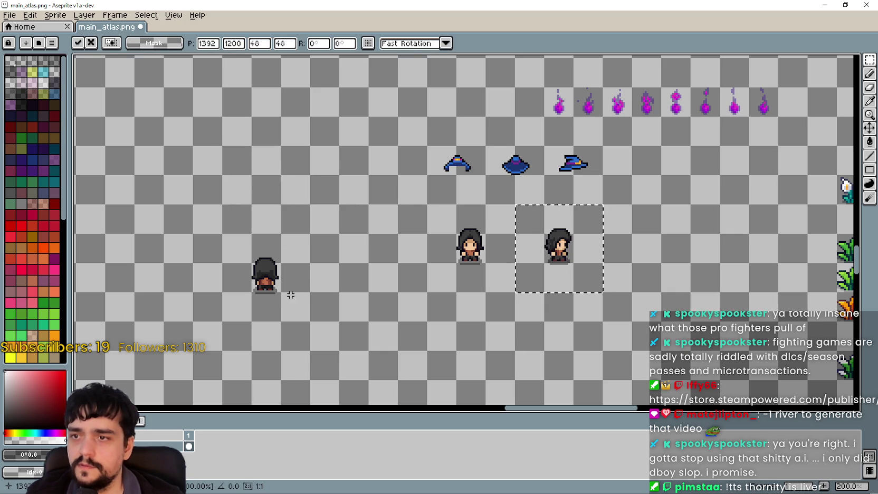
- Move the last character to the row's end and set the side-view hat on the middle character
{"action": "mouse_move", "coordinate": [247, 300]}
{"action": "left_mouse_down"}
{"action": "mouse_move", "coordinate": [268, 258]}
{"action": "mouse_move", "coordinate": [647, 267]}
{"action": "mouse_move", "coordinate": [661, 255]}
{"action": "left_mouse_up"}
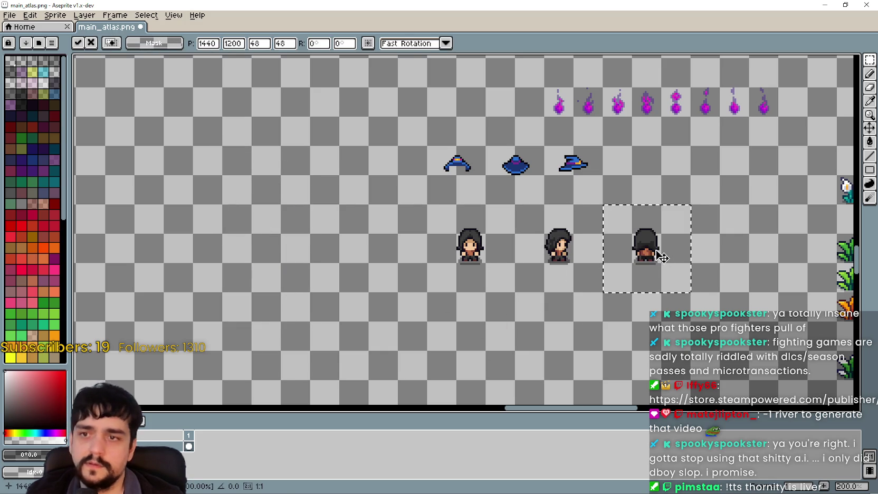
{"action": "left_click", "coordinate": [455, 226]}
{"action": "scroll", "coordinate": [456, 226], "scroll_direction": "up", "scroll_amount": 1}
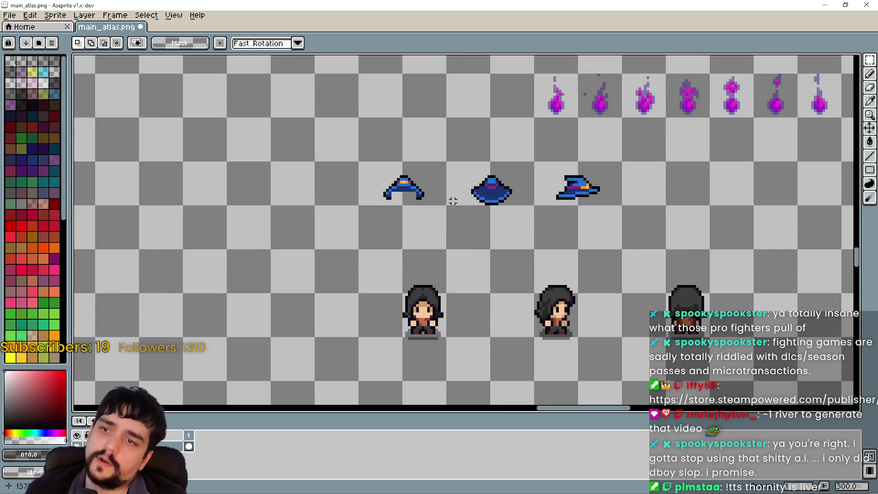
{"action": "mouse_move", "coordinate": [543, 168]}
{"action": "left_mouse_down"}
{"action": "mouse_move", "coordinate": [602, 227]}
{"action": "mouse_move", "coordinate": [571, 326]}
{"action": "mouse_move", "coordinate": [554, 319]}
{"action": "mouse_move", "coordinate": [565, 319]}
{"action": "mouse_move", "coordinate": [563, 329]}
{"action": "left_mouse_up"}
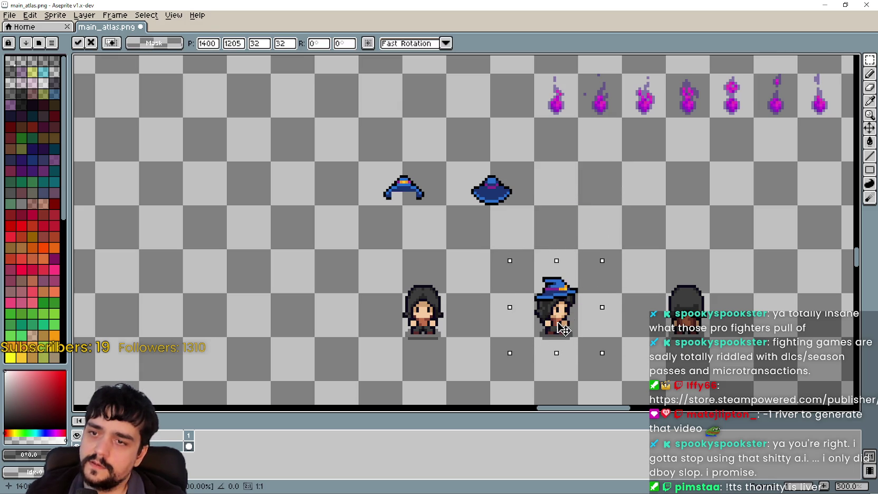
{"action": "scroll", "coordinate": [563, 328], "scroll_direction": "up", "scroll_amount": 3}
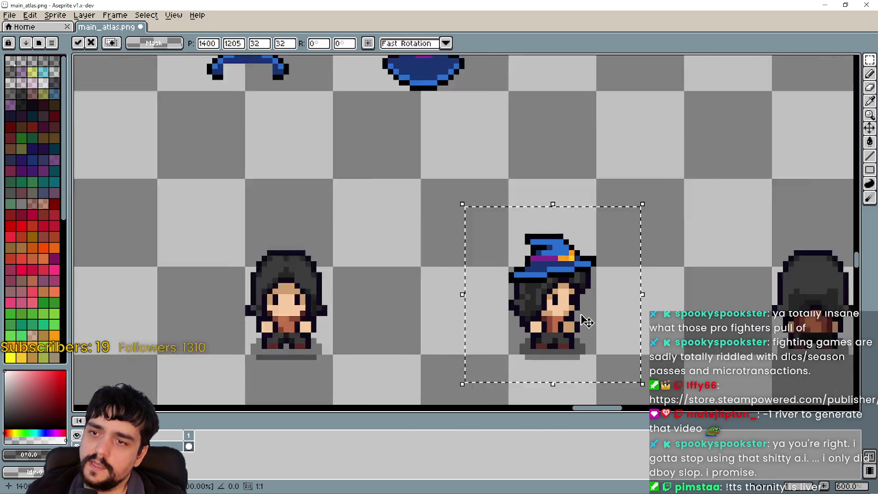
{"action": "scroll", "coordinate": [579, 318], "scroll_direction": "down", "scroll_amount": 2}
{"action": "scroll", "coordinate": [579, 318], "scroll_direction": "down", "scroll_amount": 3}
{"action": "scroll", "coordinate": [568, 304], "scroll_direction": "up", "scroll_amount": 6}
{"action": "scroll", "coordinate": [572, 313], "scroll_direction": "down", "scroll_amount": 2}
{"action": "left_click_drag", "start_coordinate": [583, 318], "coordinate": [585, 327]}
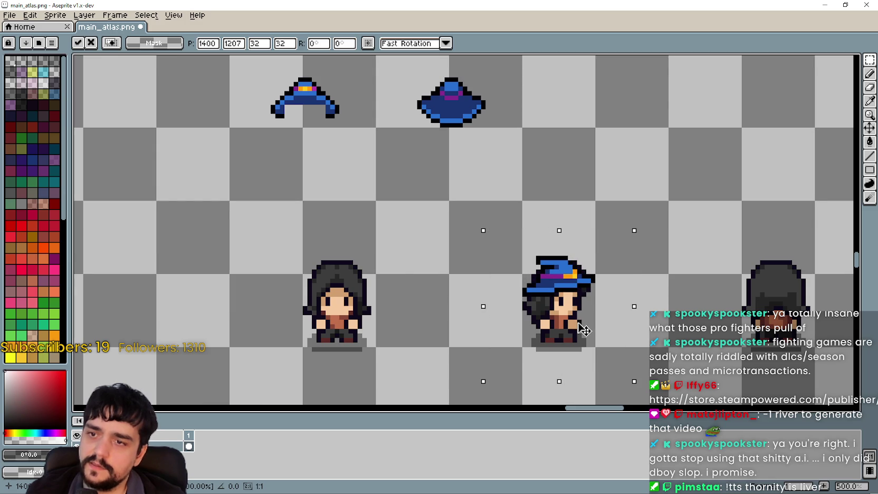
{"action": "scroll", "coordinate": [584, 330], "scroll_direction": "up", "scroll_amount": 3}
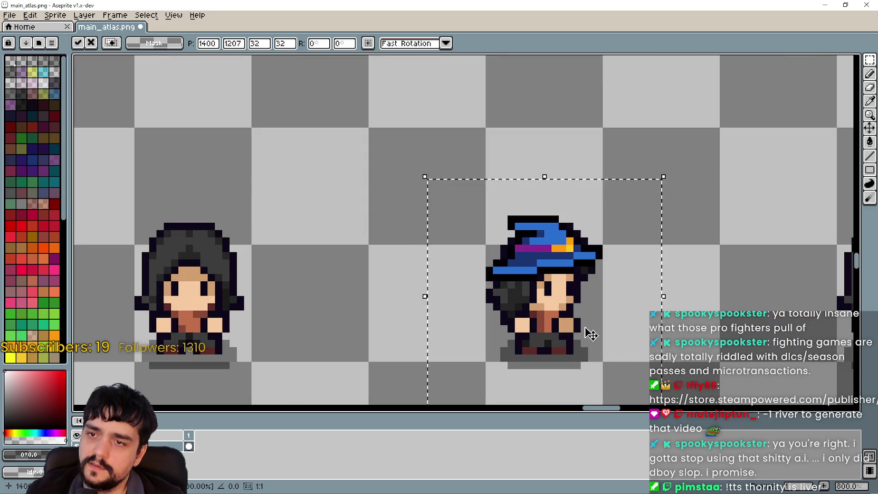
{"action": "scroll", "coordinate": [586, 336], "scroll_direction": "down", "scroll_amount": 4}
{"action": "scroll", "coordinate": [582, 340], "scroll_direction": "down", "scroll_amount": 1}
{"action": "scroll", "coordinate": [591, 351], "scroll_direction": "up", "scroll_amount": 1}
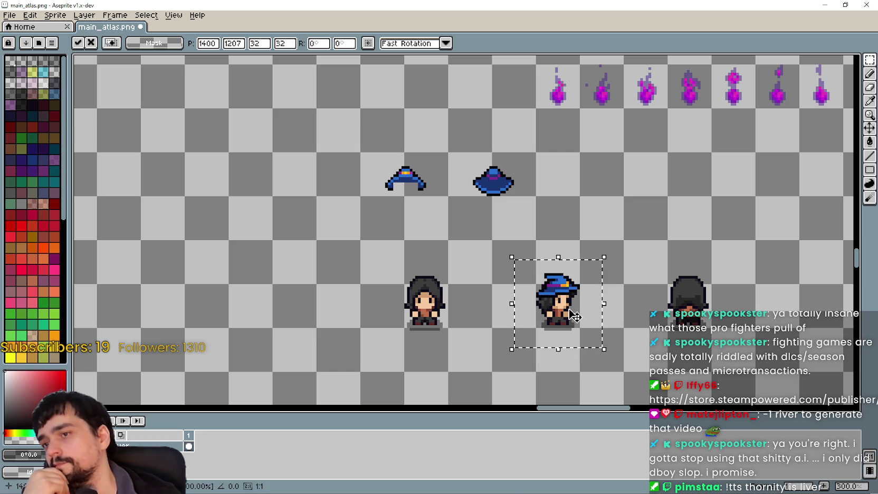
{"action": "scroll", "coordinate": [574, 317], "scroll_direction": "up", "scroll_amount": 1}
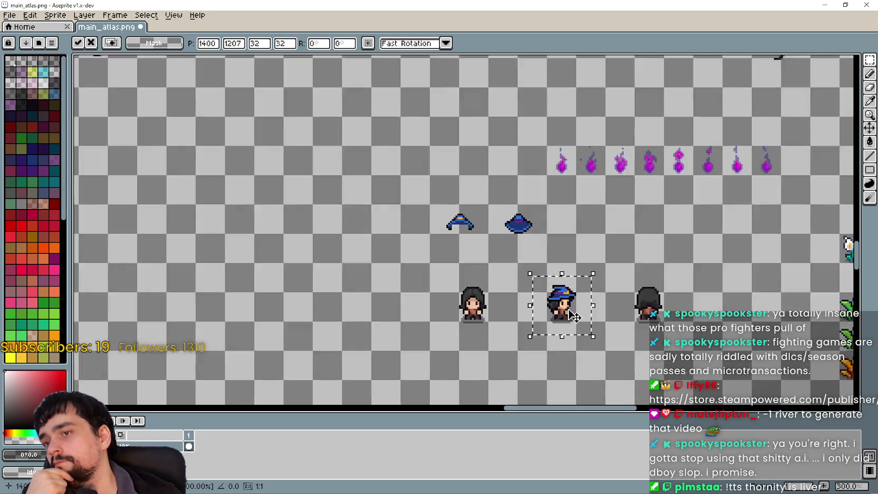
{"action": "scroll", "coordinate": [574, 317], "scroll_direction": "down", "scroll_amount": 2}
{"action": "scroll", "coordinate": [584, 335], "scroll_direction": "up", "scroll_amount": 2}
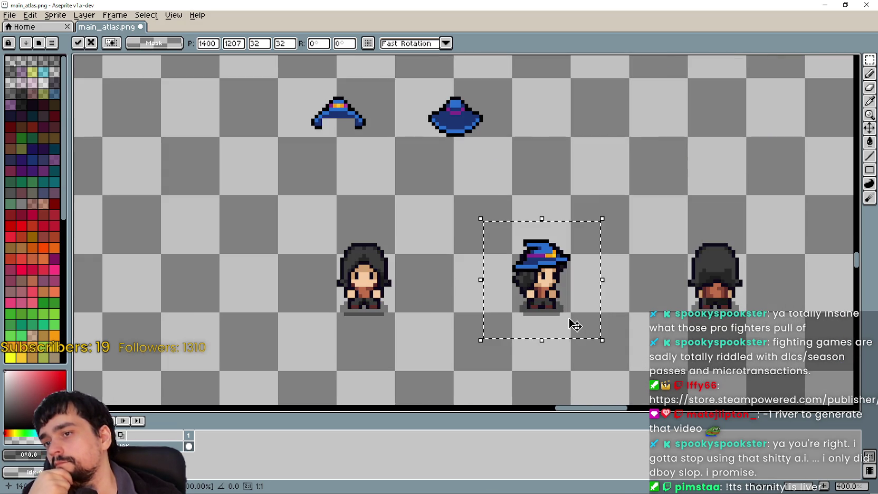
{"action": "scroll", "coordinate": [574, 324], "scroll_direction": "down", "scroll_amount": 1}
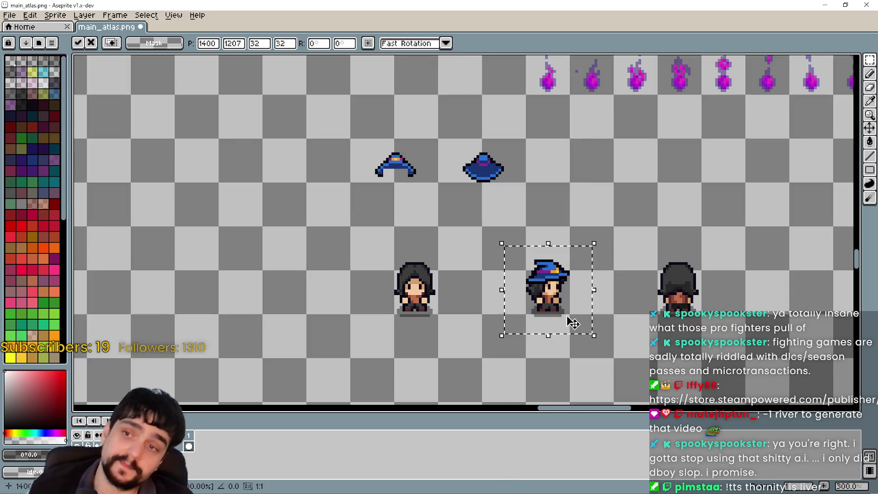
{"action": "left_click_drag", "start_coordinate": [563, 289], "coordinate": [694, 294]}
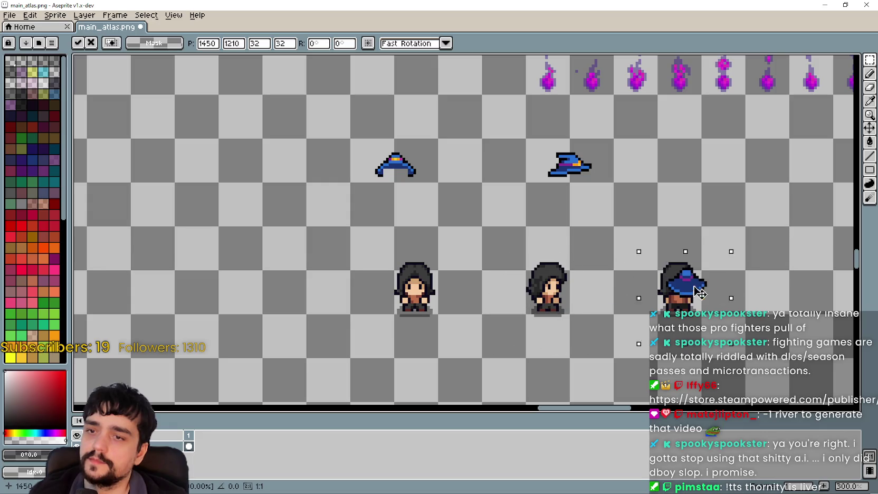
{"action": "scroll", "coordinate": [655, 324], "scroll_direction": "up", "scroll_amount": 2}
{"action": "scroll", "coordinate": [655, 324], "scroll_direction": "down", "scroll_amount": 2}
{"action": "key", "text": "Escape"}
{"action": "mouse_move", "coordinate": [489, 224]}
{"action": "left_mouse_down"}
{"action": "mouse_move", "coordinate": [523, 236]}
{"action": "mouse_move", "coordinate": [523, 313]}
{"action": "mouse_move", "coordinate": [534, 327]}
{"action": "left_mouse_up"}
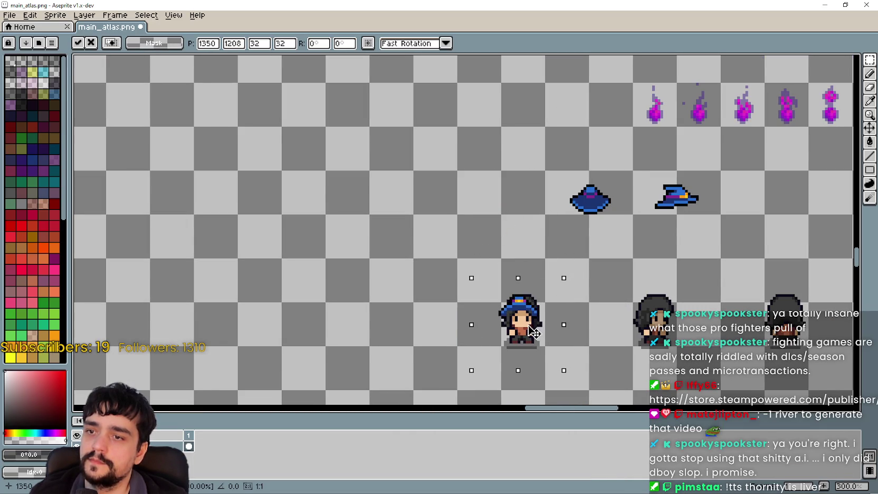
{"action": "scroll", "coordinate": [535, 331], "scroll_direction": "up", "scroll_amount": 2}
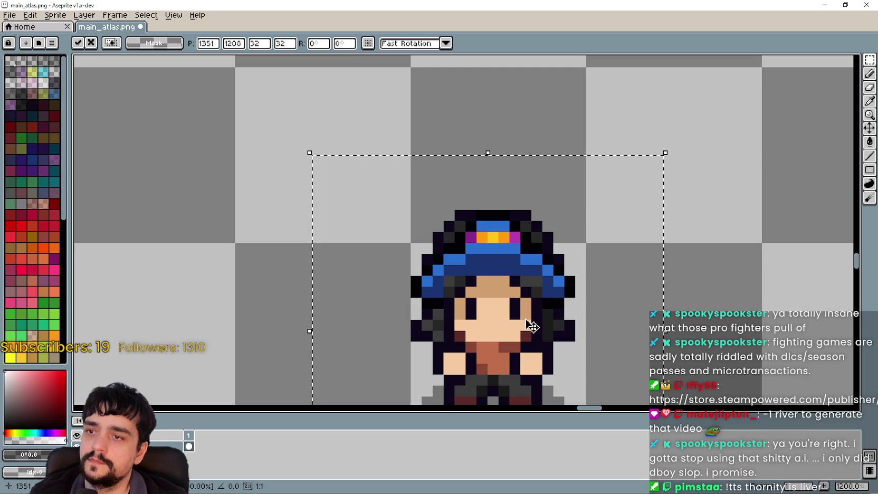
{"action": "scroll", "coordinate": [554, 364], "scroll_direction": "down", "scroll_amount": 4}
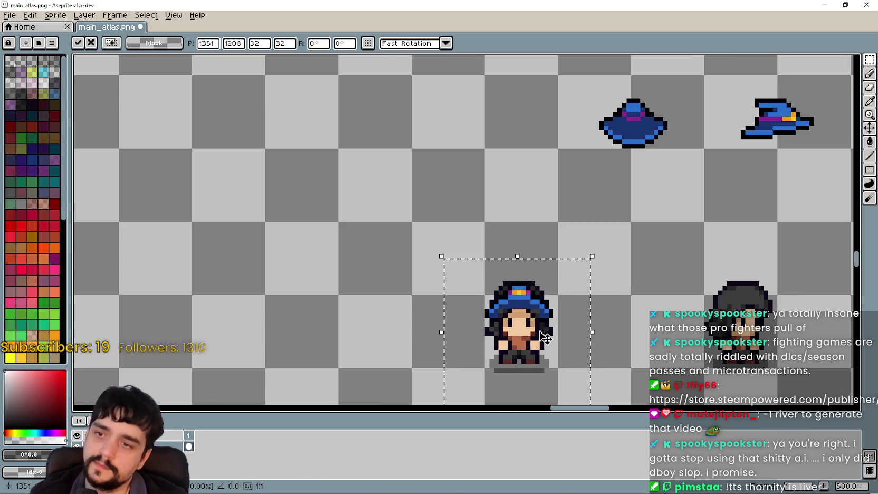
{"action": "mouse_move", "coordinate": [545, 338]}
{"action": "left_mouse_down"}
{"action": "mouse_move", "coordinate": [534, 224]}
{"action": "mouse_move", "coordinate": [525, 225]}
{"action": "left_mouse_up"}
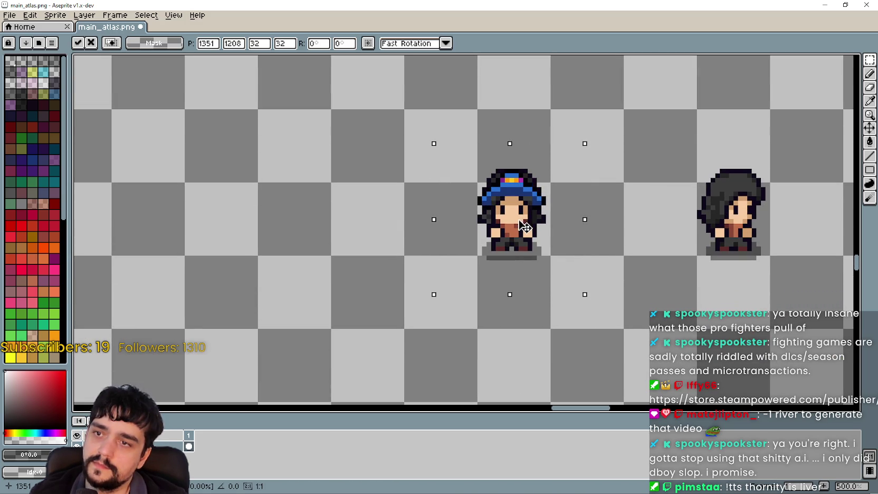
{"action": "scroll", "coordinate": [522, 211], "scroll_direction": "up", "scroll_amount": 4}
{"action": "scroll", "coordinate": [533, 140], "scroll_direction": "up", "scroll_amount": 1}
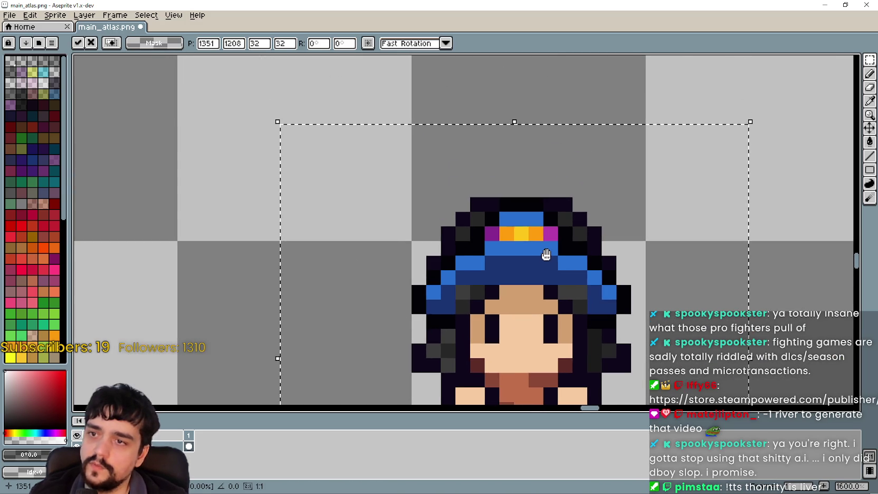
{"action": "mouse_move", "coordinate": [578, 347]}
{"action": "left_mouse_down"}
{"action": "mouse_move", "coordinate": [592, 324]}
{"action": "mouse_move", "coordinate": [585, 280]}
{"action": "mouse_move", "coordinate": [584, 349]}
{"action": "mouse_move", "coordinate": [579, 332]}
{"action": "left_mouse_up"}
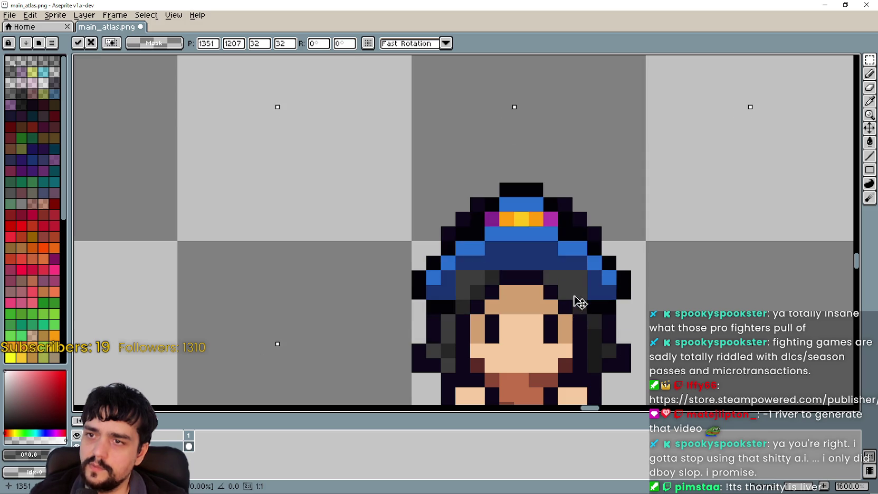
{"action": "left_click_drag", "start_coordinate": [578, 283], "coordinate": [585, 302]}
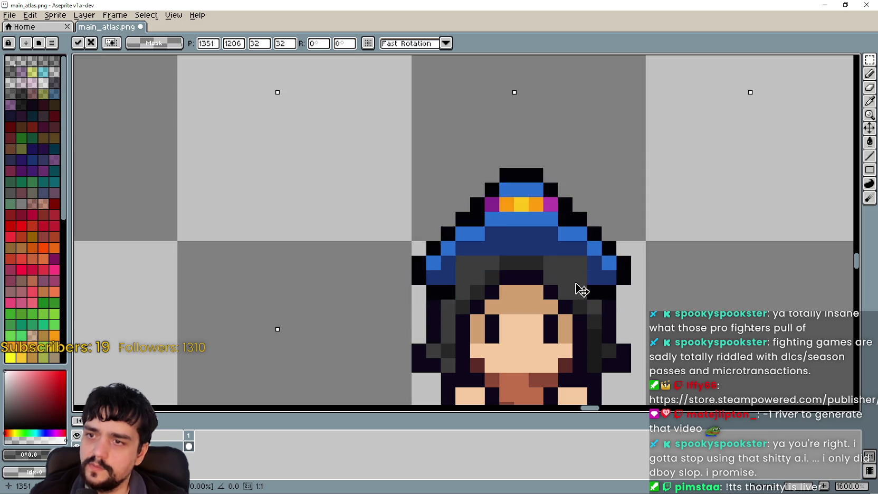
{"action": "scroll", "coordinate": [582, 298], "scroll_direction": "down", "scroll_amount": 4}
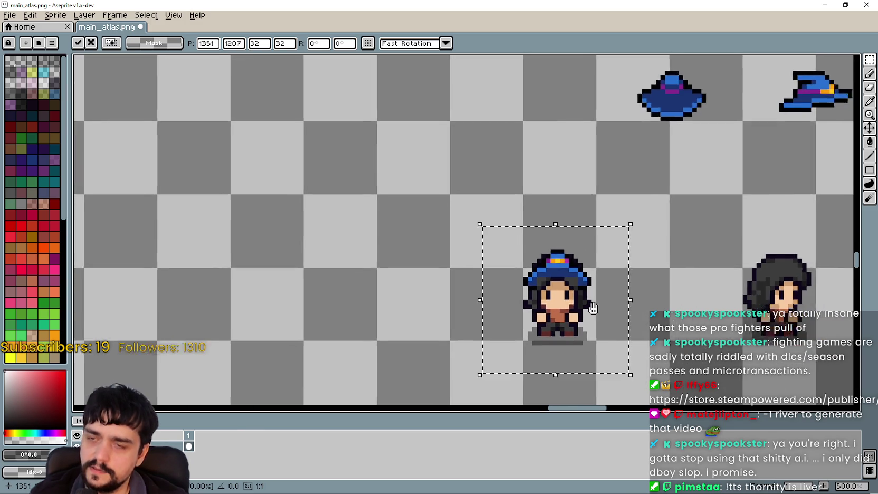
{"action": "mouse_move", "coordinate": [593, 307]}
{"action": "left_mouse_down"}
{"action": "mouse_move", "coordinate": [505, 182]}
{"action": "mouse_move", "coordinate": [564, 175]}
{"action": "mouse_move", "coordinate": [581, 194]}
{"action": "mouse_move", "coordinate": [564, 220]}
{"action": "mouse_move", "coordinate": [554, 327]}
{"action": "left_mouse_up"}
{"action": "key", "text": "Escape"}
{"action": "scroll", "coordinate": [607, 301], "scroll_direction": "down", "scroll_amount": 1}
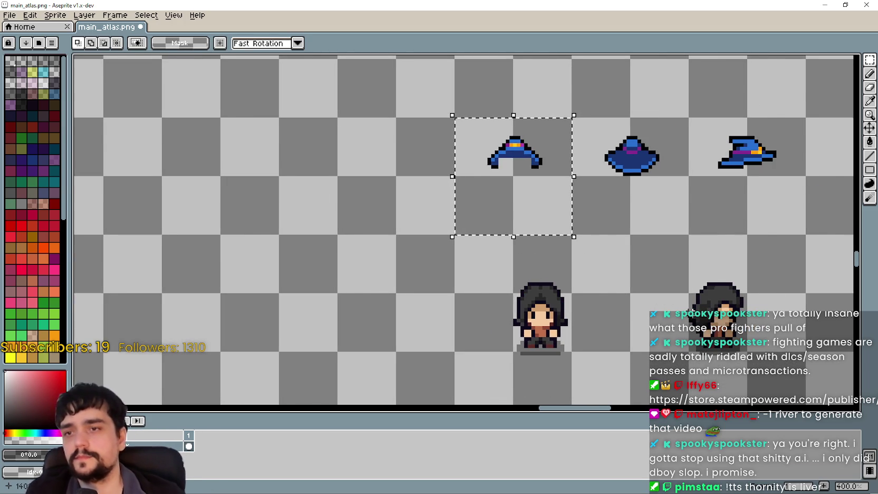
- Recenter the atlas on the hats and characters, then switch to the Acc folder window
{"action": "scroll", "coordinate": [491, 329], "scroll_direction": "down", "scroll_amount": 7}
{"action": "scroll", "coordinate": [491, 329], "scroll_direction": "up", "scroll_amount": 5}
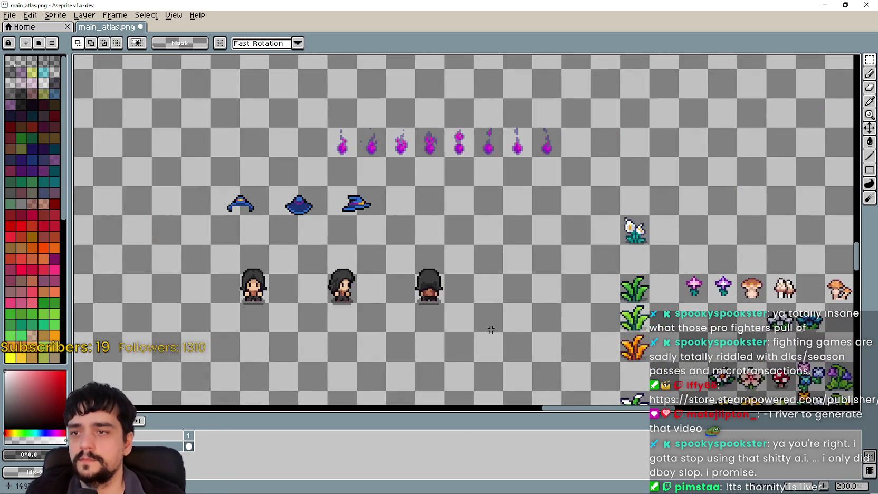
{"action": "left_click_drag", "start_coordinate": [490, 329], "coordinate": [548, 296]}
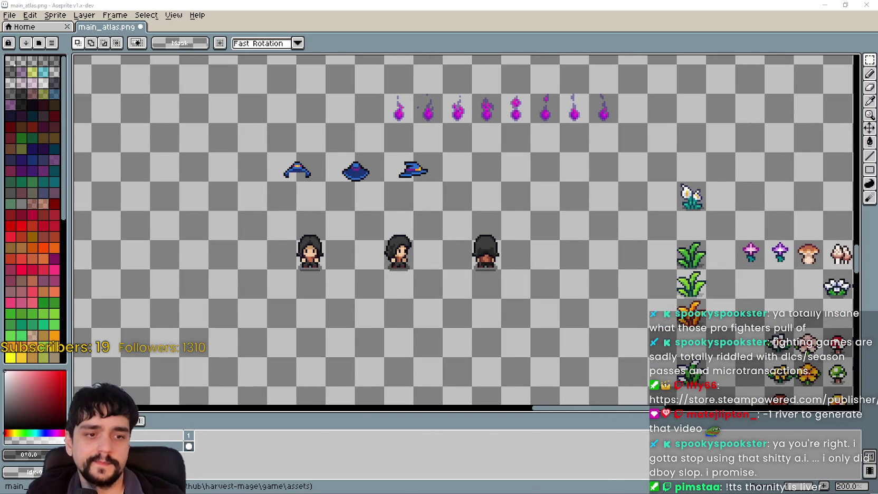
{"action": "key", "text": "alt+Tab"}
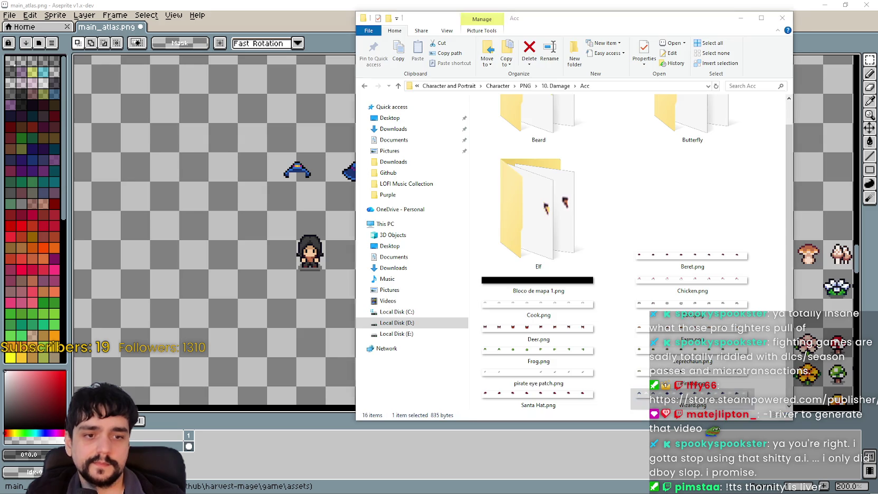
- Preview Bloco de mapa 1.png and Beret.png in Aseprite, closing each afterwards
{"action": "double_click", "coordinate": [547, 286]}
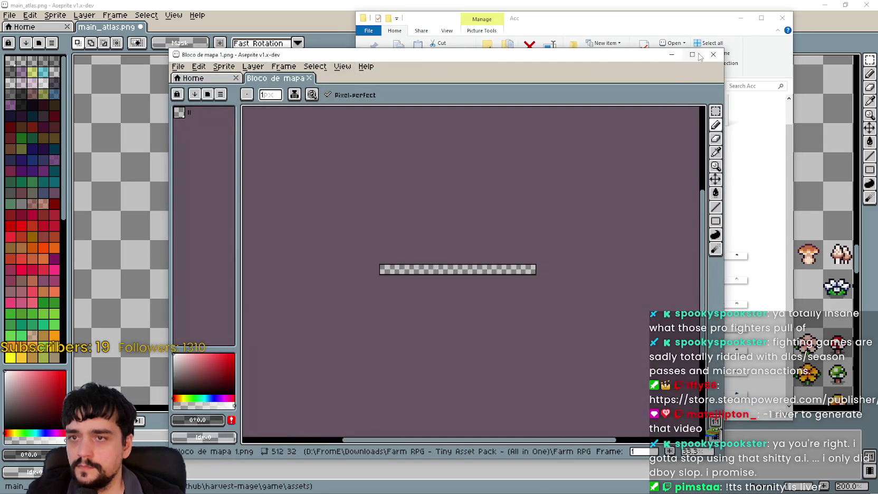
{"action": "left_click", "coordinate": [711, 55]}
{"action": "double_click", "coordinate": [691, 248]}
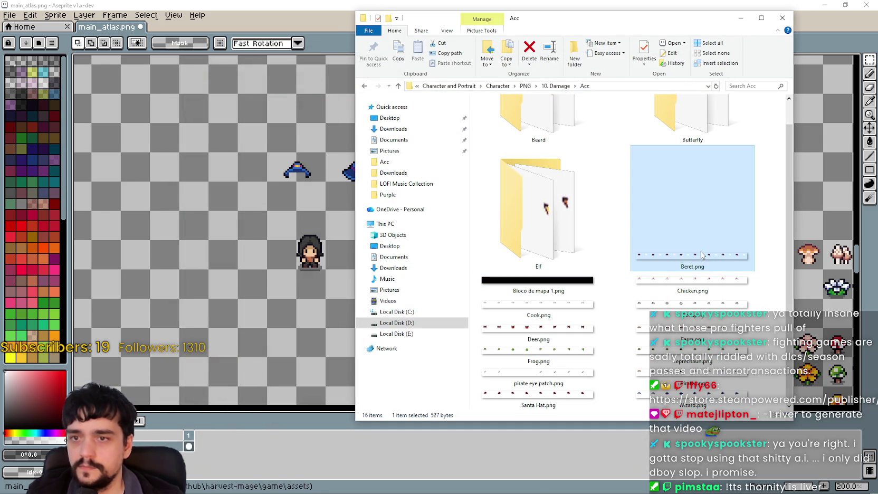
{"action": "scroll", "coordinate": [418, 230], "scroll_direction": "down", "scroll_amount": 3}
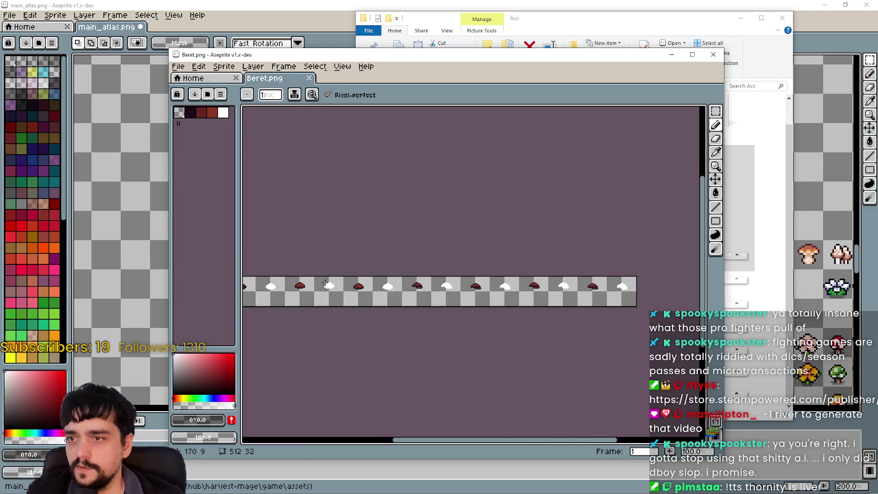
{"action": "scroll", "coordinate": [562, 290], "scroll_direction": "up", "scroll_amount": 4}
{"action": "scroll", "coordinate": [395, 256], "scroll_direction": "down", "scroll_amount": 1}
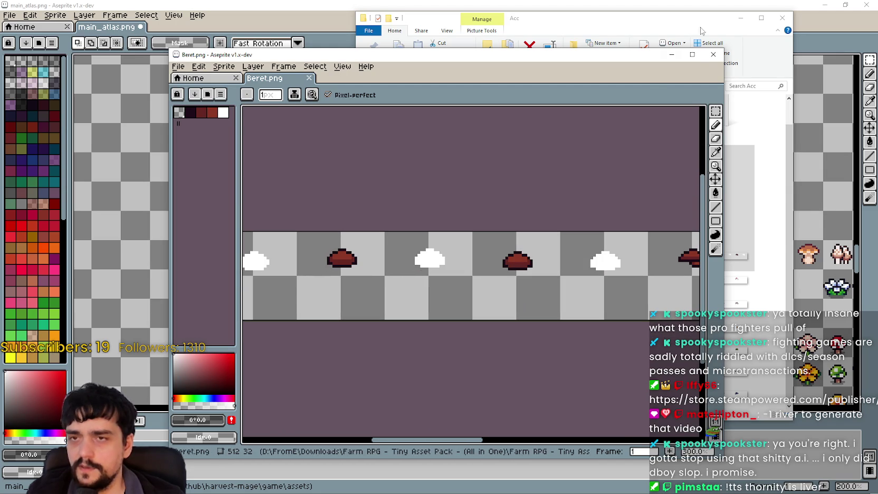
{"action": "left_click", "coordinate": [713, 54]}
- Preview the Farm.png and Pirate.png hat sheets in Aseprite and close them
{"action": "left_click", "coordinate": [682, 281]}
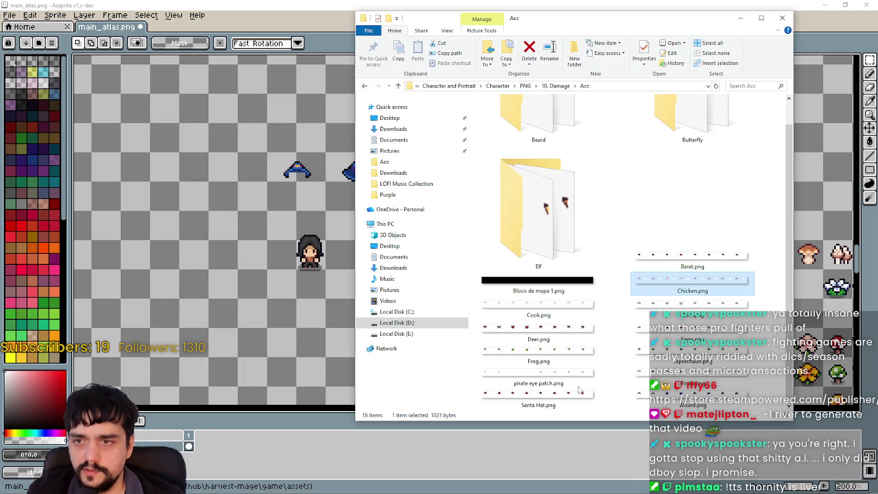
{"action": "left_click", "coordinate": [691, 355]}
{"action": "double_click", "coordinate": [648, 335]}
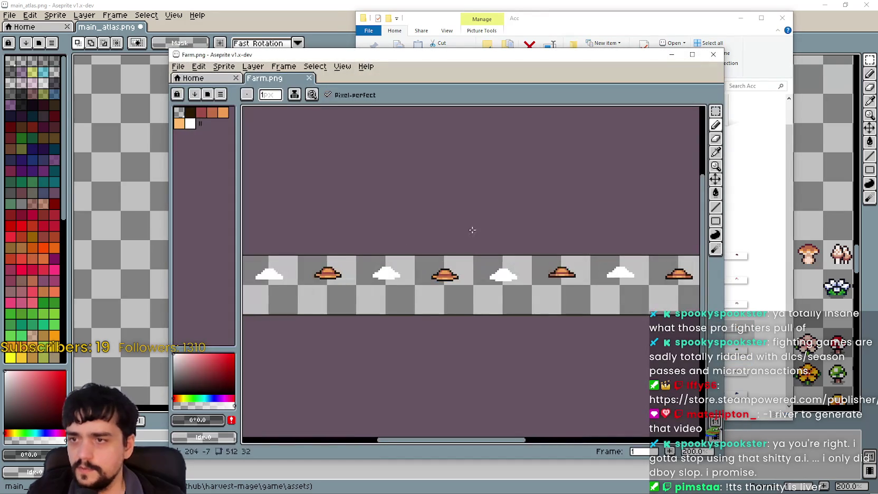
{"action": "scroll", "coordinate": [495, 225], "scroll_direction": "left", "scroll_amount": 5}
{"action": "left_click", "coordinate": [713, 55]}
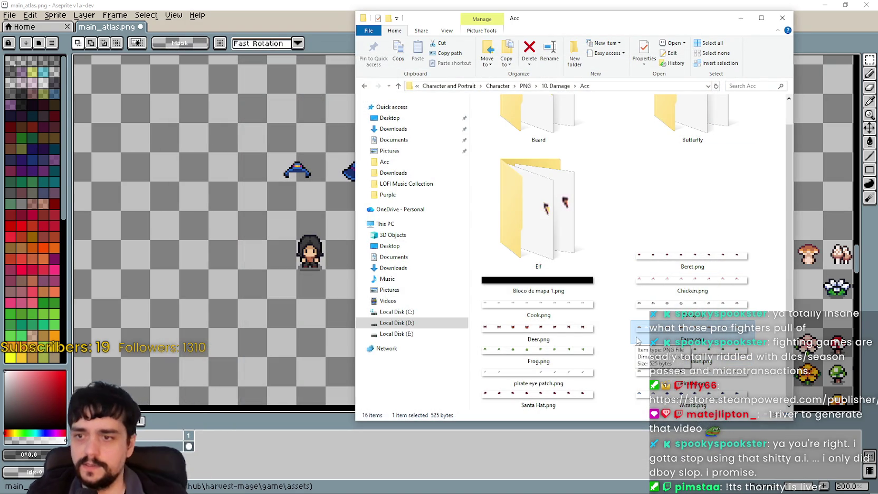
{"action": "double_click", "coordinate": [668, 378]}
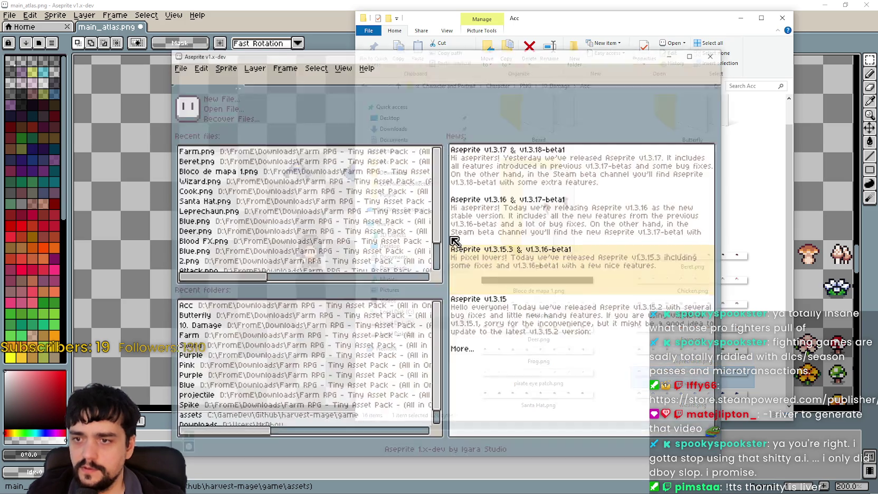
{"action": "scroll", "coordinate": [521, 297], "scroll_direction": "up", "scroll_amount": 2}
{"action": "scroll", "coordinate": [521, 296], "scroll_direction": "down", "scroll_amount": 3}
{"action": "scroll", "coordinate": [456, 300], "scroll_direction": "up", "scroll_amount": 2}
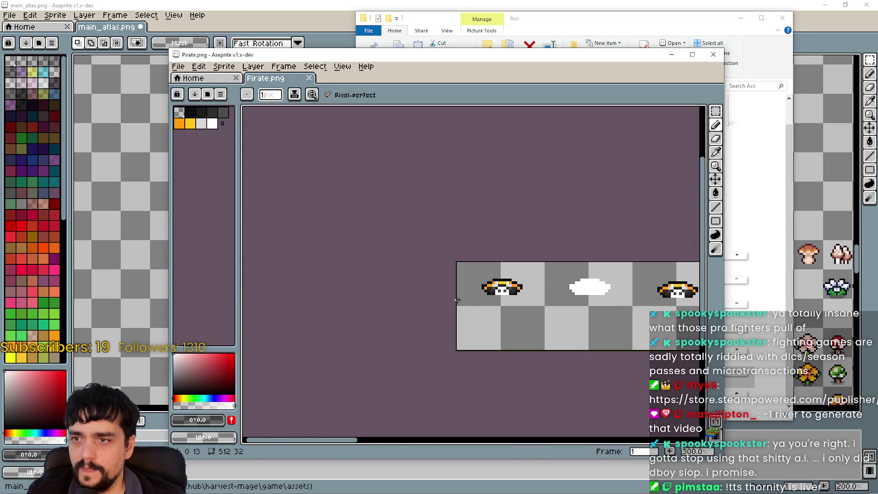
{"action": "scroll", "coordinate": [598, 317], "scroll_direction": "down", "scroll_amount": 2}
{"action": "scroll", "coordinate": [496, 294], "scroll_direction": "up", "scroll_amount": 2}
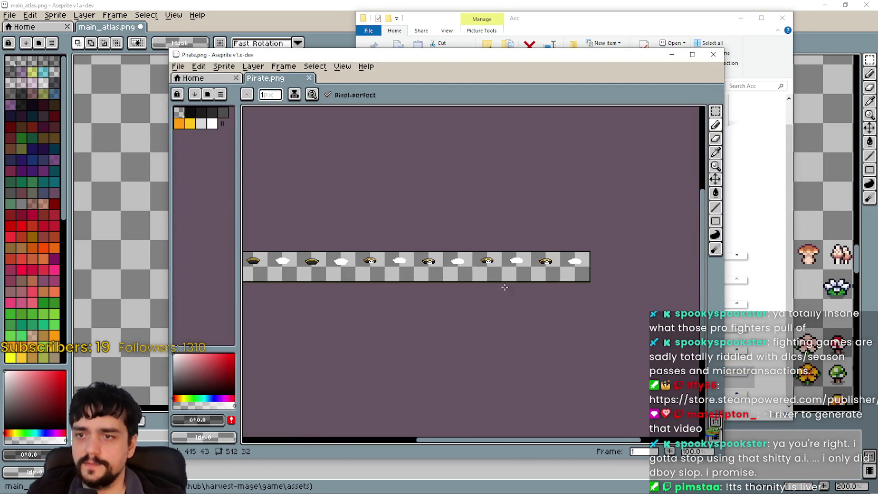
{"action": "left_click", "coordinate": [713, 54]}
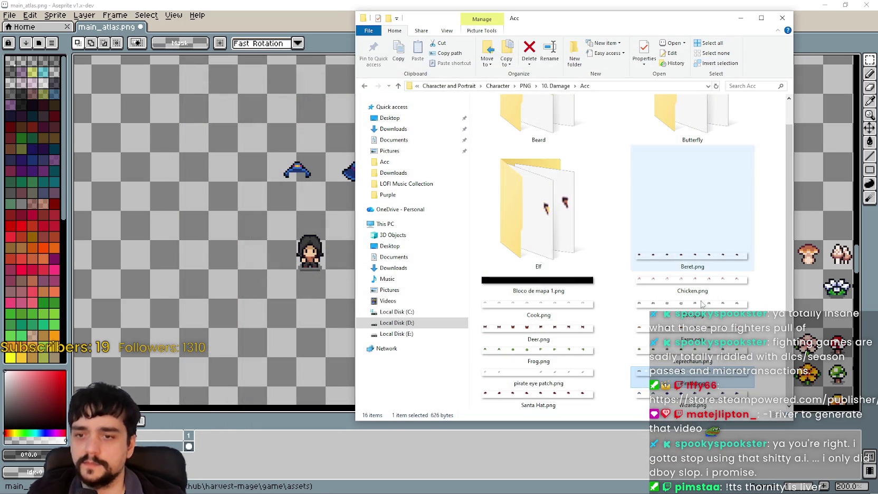
- Look over the Santa Hat, Frog and Cook sheets, then open the Elf folder
{"action": "left_click", "coordinate": [565, 407]}
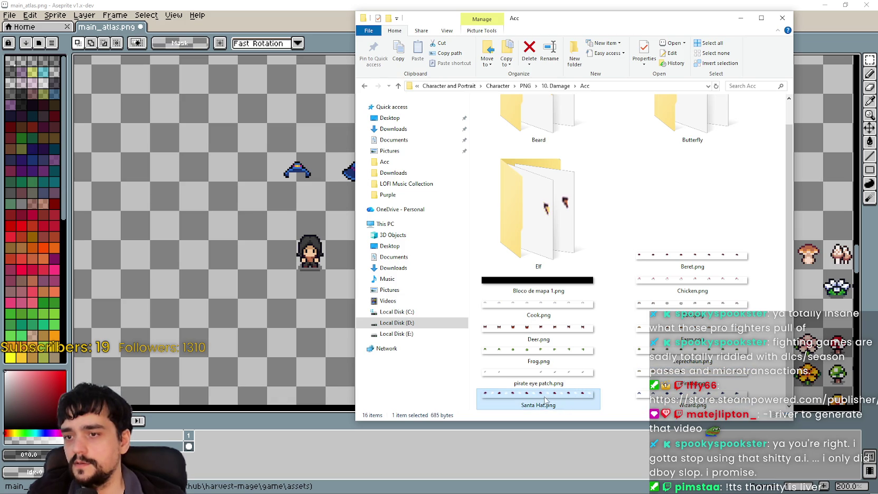
{"action": "left_click", "coordinate": [562, 349]}
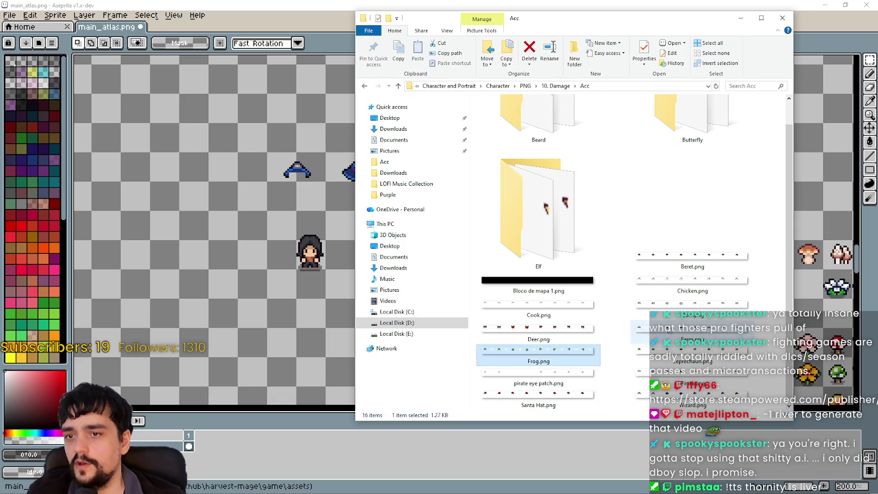
{"action": "left_click", "coordinate": [583, 309]}
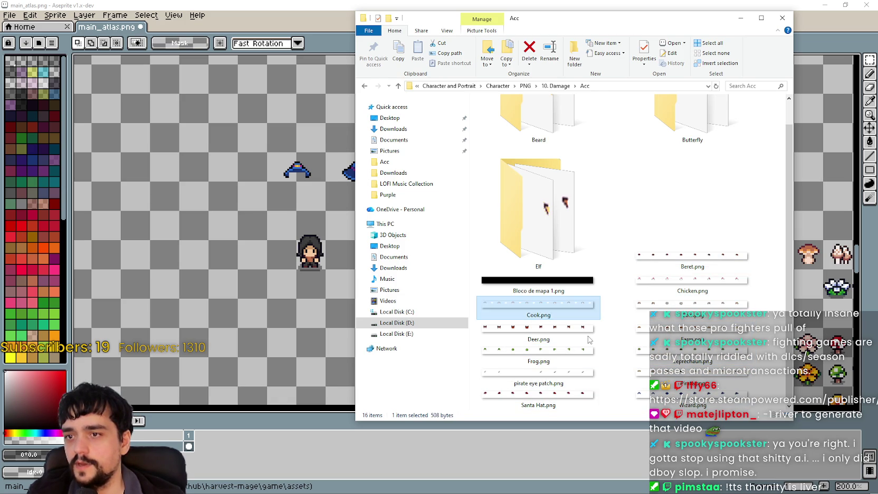
{"action": "double_click", "coordinate": [581, 271]}
{"action": "right_click", "coordinate": [563, 230]}
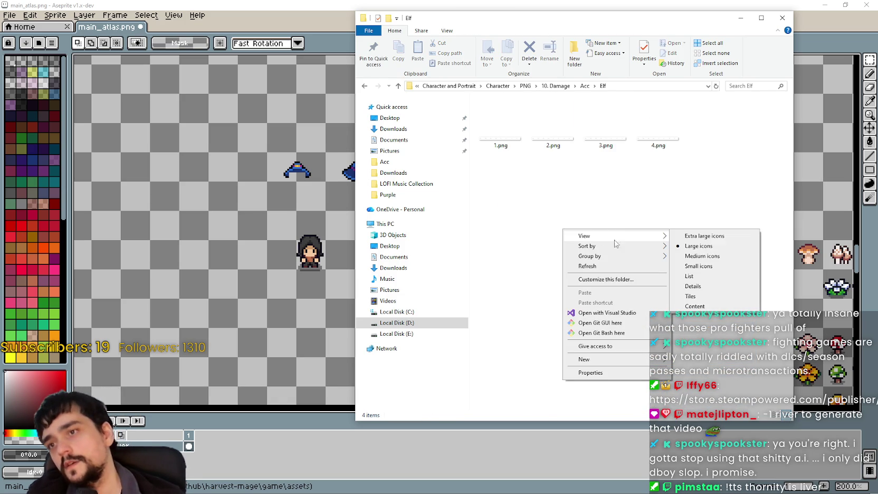
- View Elf as Tiles, open 1–4.png as separate files in Aseprite, close, and return to Acc
{"action": "left_click", "coordinate": [690, 296]}
{"action": "left_click", "coordinate": [525, 107]}
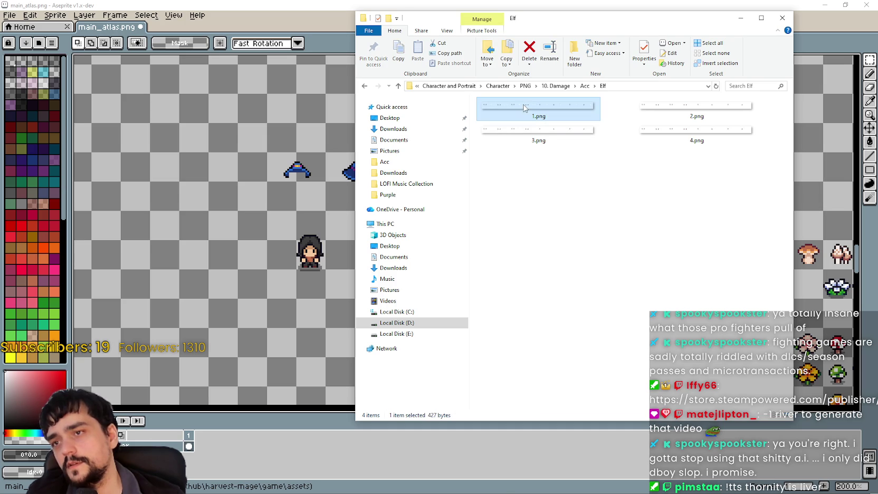
{"action": "key", "text": "ctrl+a"}
{"action": "key", "text": "Return"}
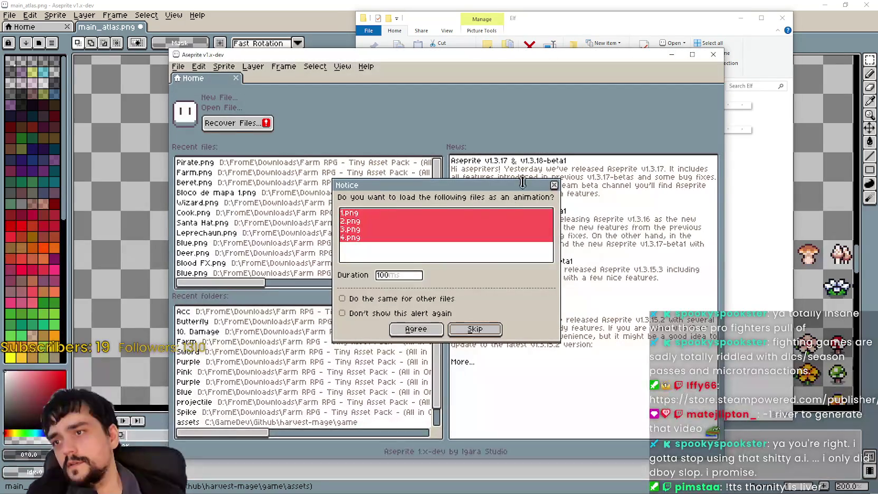
{"action": "left_click", "coordinate": [554, 185]}
{"action": "scroll", "coordinate": [380, 220], "scroll_direction": "up", "scroll_amount": 3}
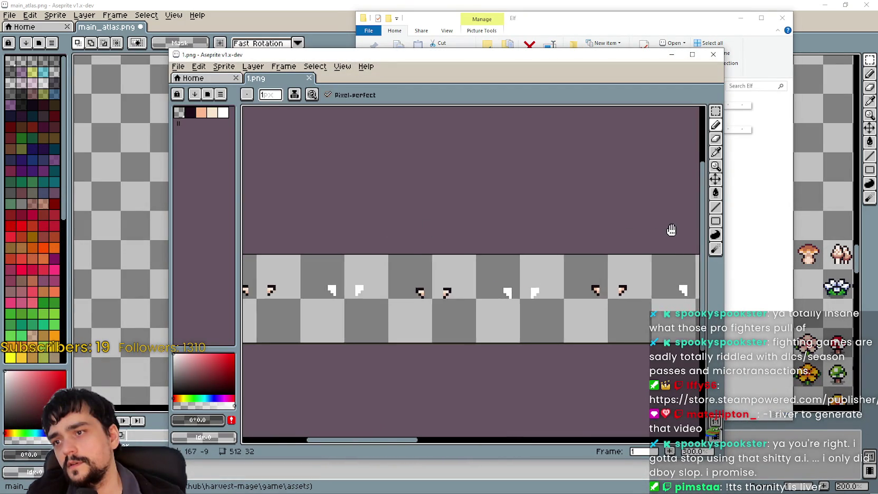
{"action": "scroll", "coordinate": [517, 251], "scroll_direction": "down", "scroll_amount": 4}
{"action": "left_click", "coordinate": [713, 54]}
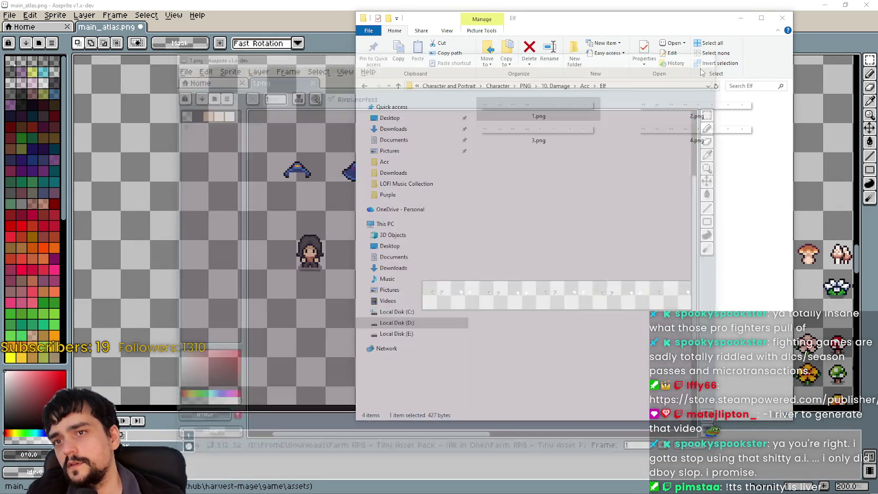
{"action": "left_click", "coordinate": [584, 87]}
{"action": "scroll", "coordinate": [580, 287], "scroll_direction": "down", "scroll_amount": 10}
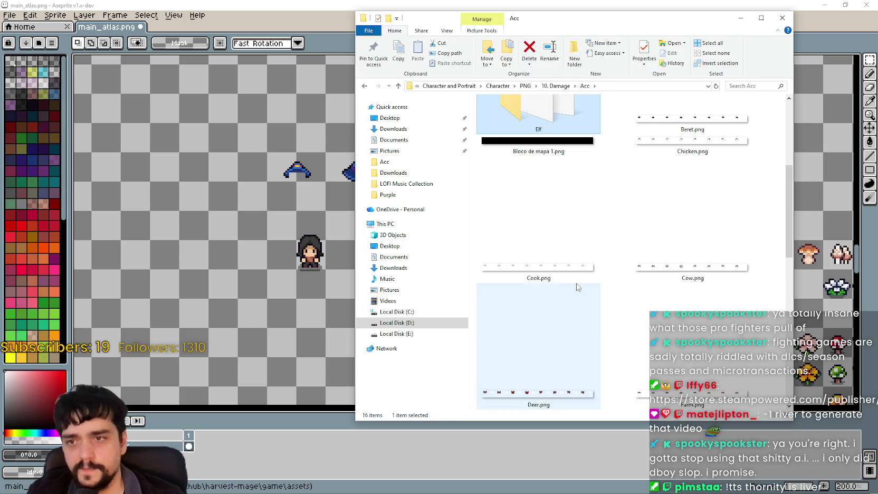
- Browse 10. Damage > Clothers > Farm and show it as extra large icons
{"action": "scroll", "coordinate": [616, 309], "scroll_direction": "up", "scroll_amount": 10}
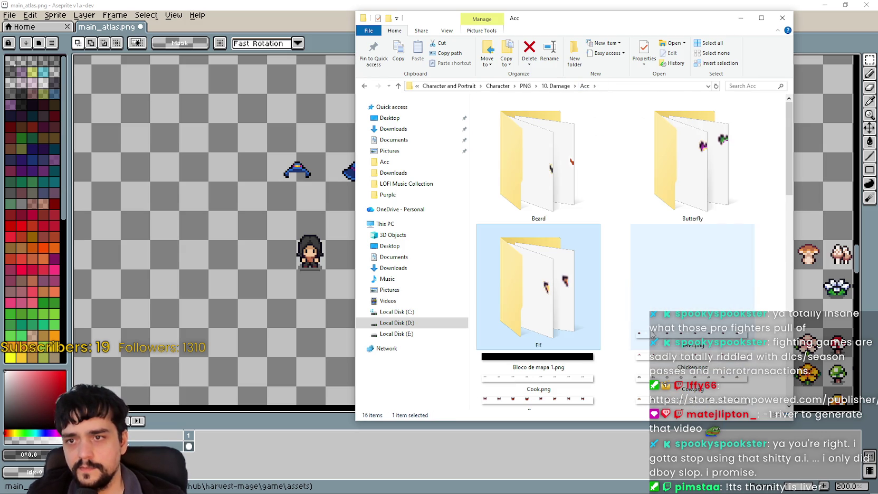
{"action": "left_click", "coordinate": [564, 87]}
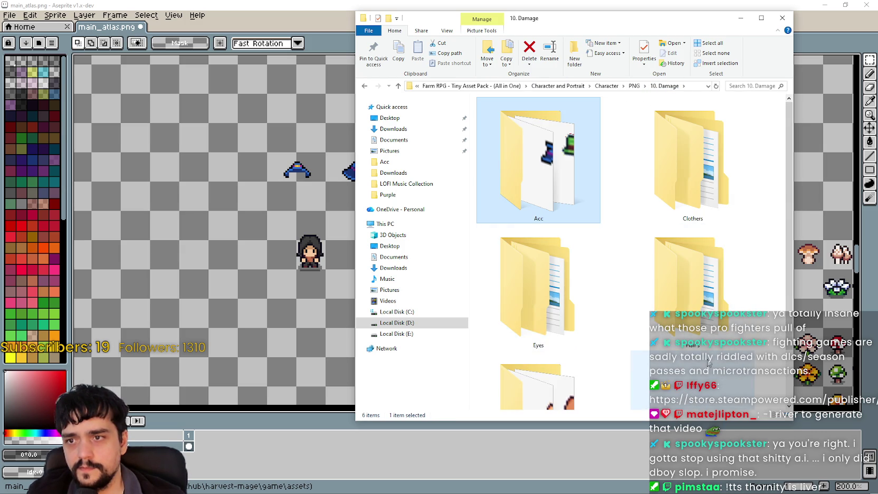
{"action": "left_click", "coordinate": [700, 159]}
{"action": "double_click", "coordinate": [701, 160]}
{"action": "double_click", "coordinate": [538, 169]}
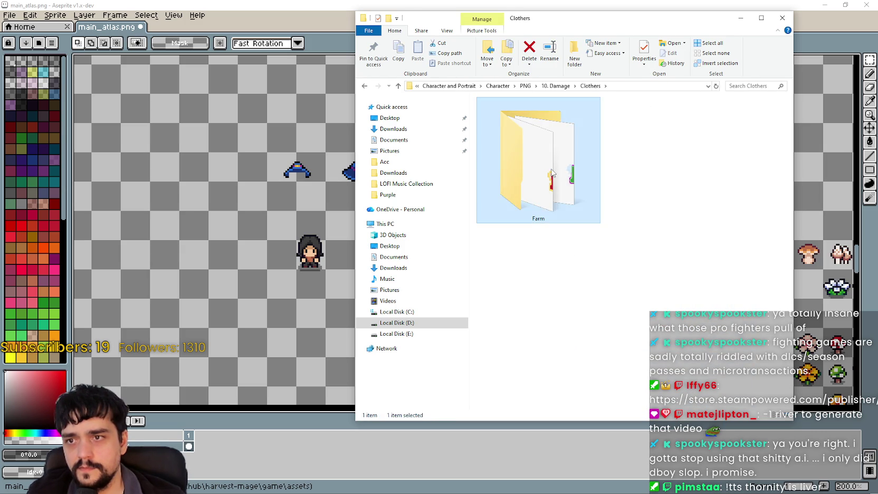
{"action": "right_click", "coordinate": [602, 187]}
{"action": "mouse_move", "coordinate": [623, 195]}
{"action": "left_click", "coordinate": [736, 196]}
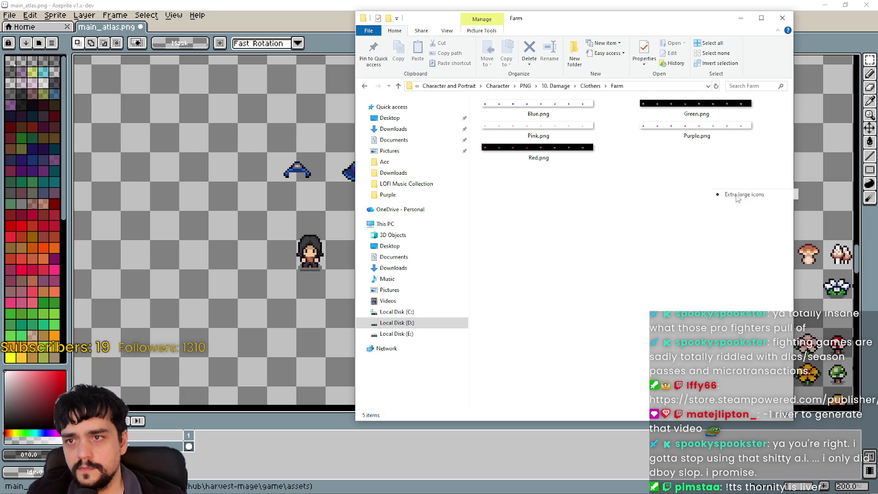
- Look through the Eyes > Male eyes folder, then return to the PNG animations list
{"action": "left_click", "coordinate": [560, 86]}
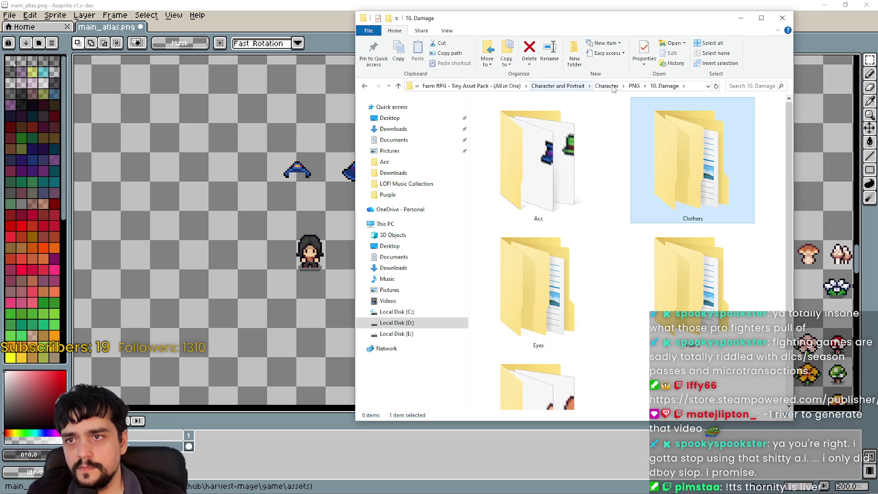
{"action": "scroll", "coordinate": [636, 269], "scroll_direction": "down", "scroll_amount": 1}
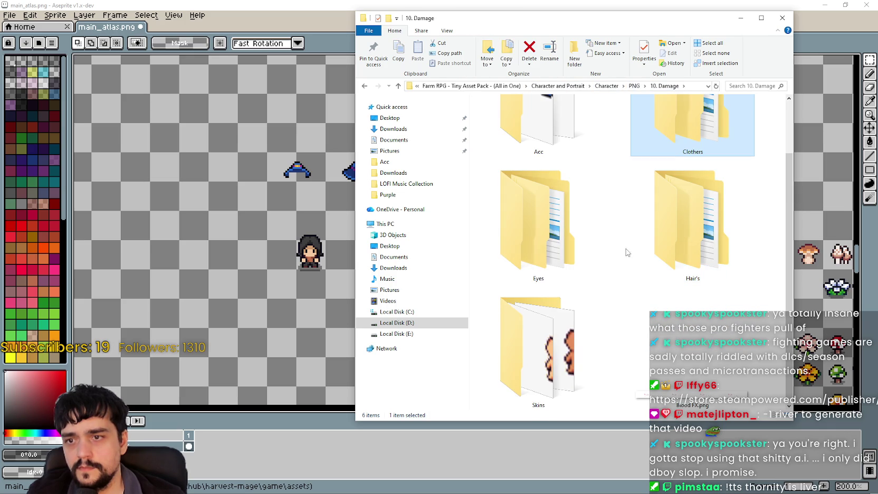
{"action": "double_click", "coordinate": [585, 213]}
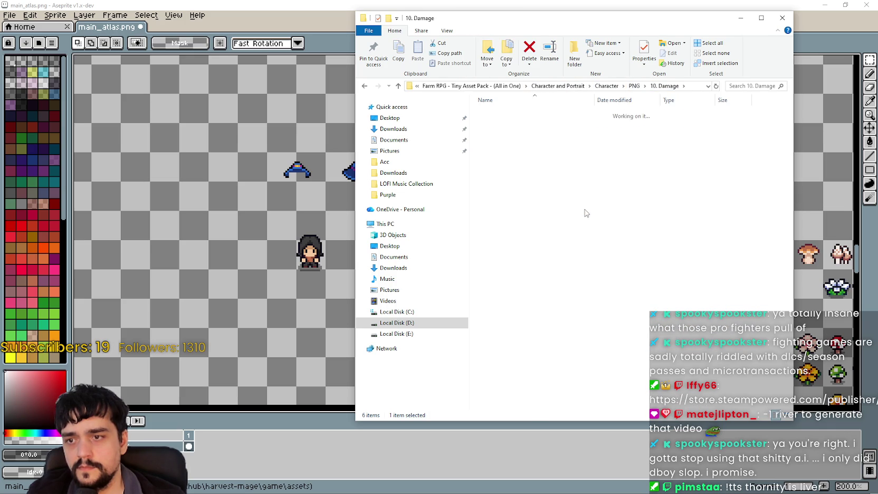
{"action": "double_click", "coordinate": [496, 123]}
{"action": "left_click", "coordinate": [524, 85]}
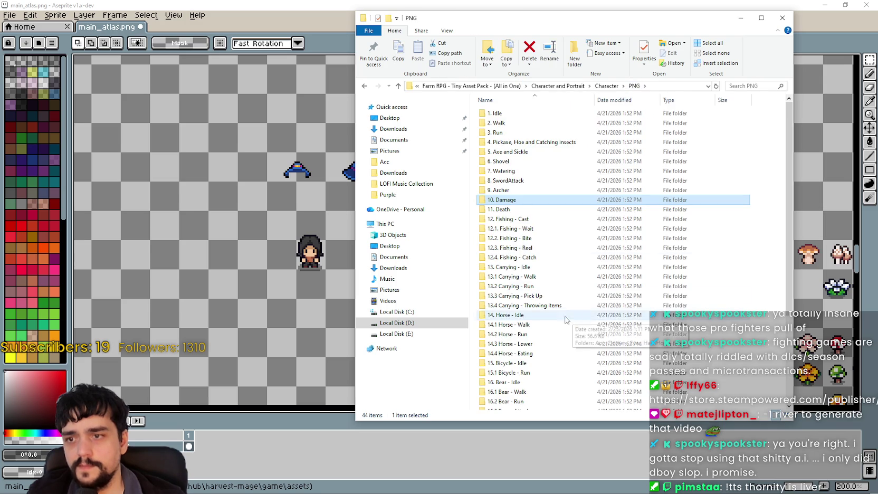
- Open 11. Death and its Acc folder, both shown as large thumbnails
{"action": "left_click", "coordinate": [520, 211]}
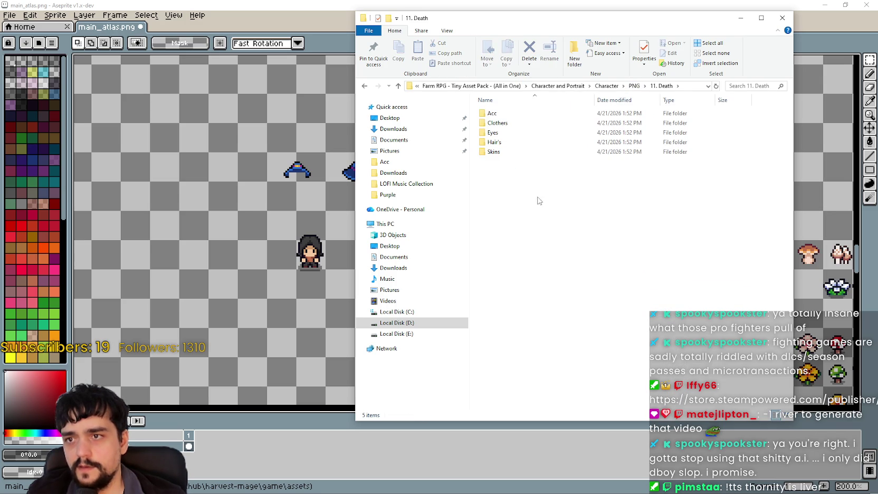
{"action": "right_click", "coordinate": [538, 189]}
{"action": "mouse_move", "coordinate": [557, 195]}
{"action": "left_click", "coordinate": [673, 198]}
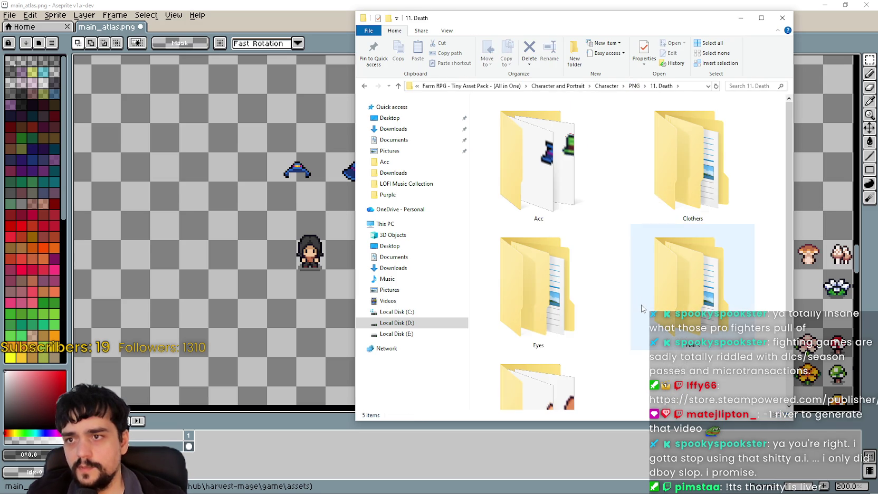
{"action": "double_click", "coordinate": [523, 152]}
{"action": "right_click", "coordinate": [605, 299]}
{"action": "mouse_move", "coordinate": [620, 302]}
{"action": "left_click", "coordinate": [686, 300]}
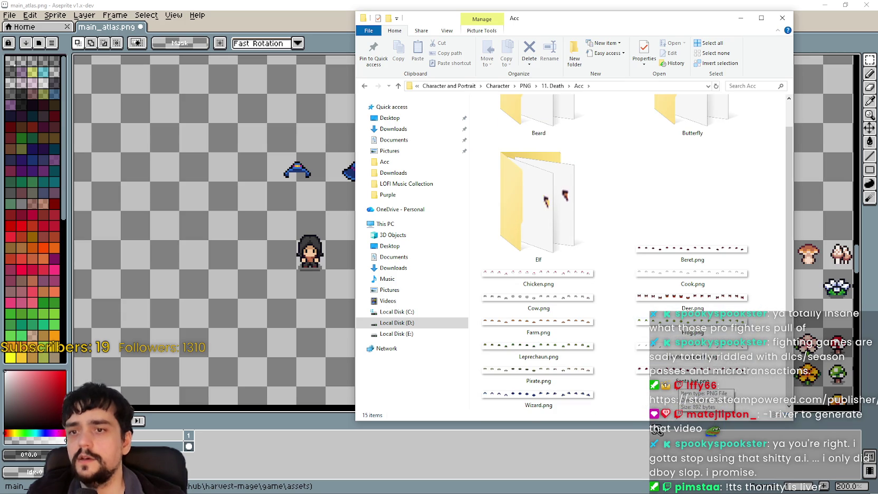
{"action": "scroll", "coordinate": [685, 158], "scroll_direction": "up", "scroll_amount": 2}
- Browse 13.4 Carrying - Throwing items in large thumbnails and check its Acc folder
{"action": "left_click", "coordinate": [554, 86]}
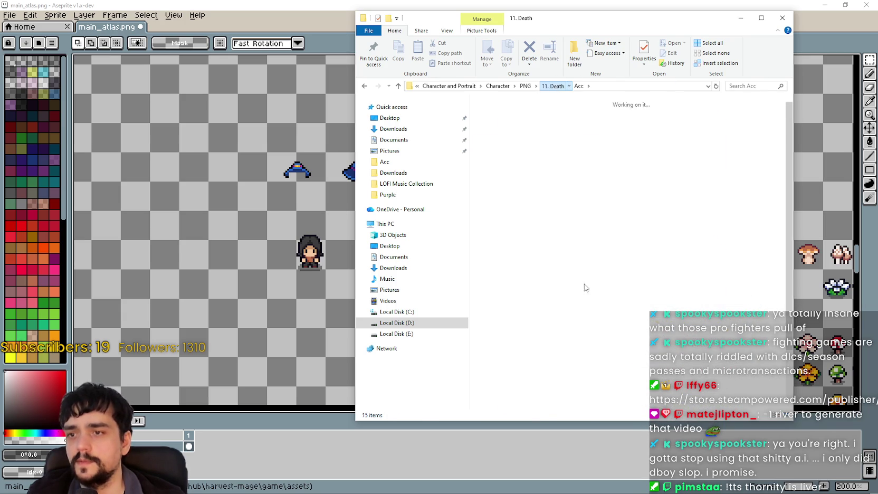
{"action": "scroll", "coordinate": [657, 305], "scroll_direction": "up", "scroll_amount": 2}
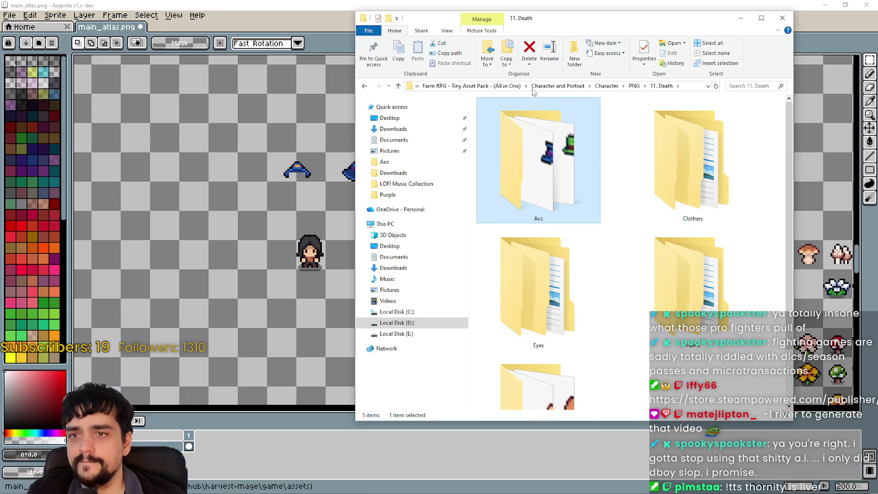
{"action": "left_click", "coordinate": [630, 85]}
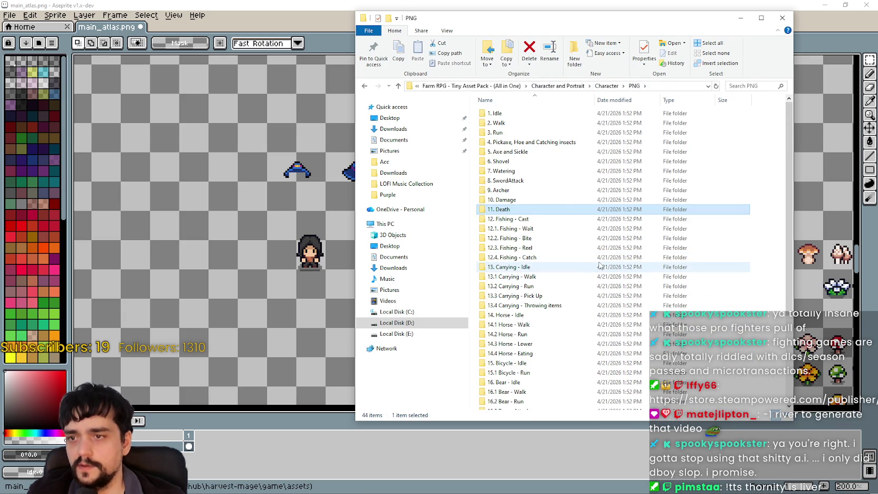
{"action": "scroll", "coordinate": [554, 211], "scroll_direction": "down", "scroll_amount": 2}
{"action": "double_click", "coordinate": [532, 251]}
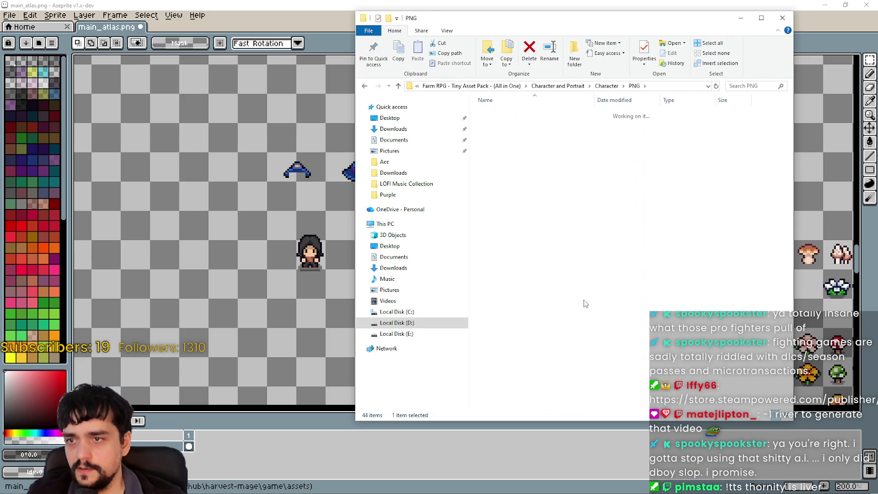
{"action": "right_click", "coordinate": [542, 198]}
{"action": "left_click", "coordinate": [682, 203]}
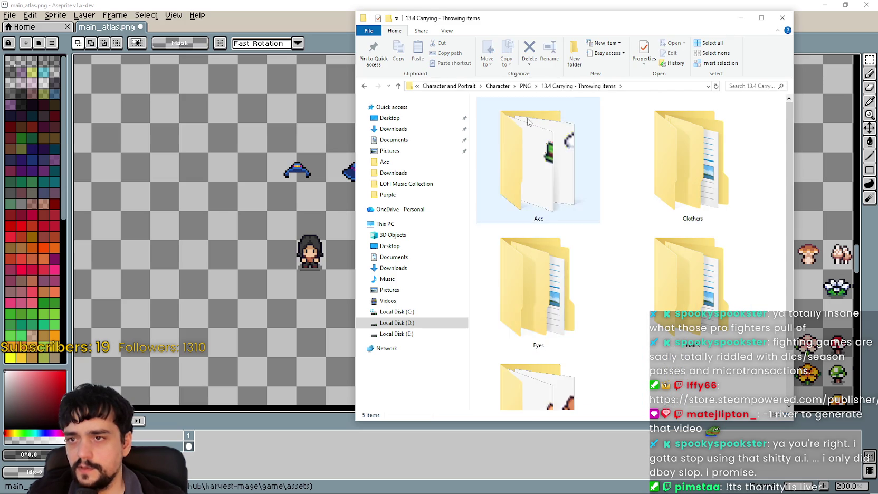
{"action": "scroll", "coordinate": [528, 237], "scroll_direction": "down", "scroll_amount": 2}
{"action": "scroll", "coordinate": [619, 219], "scroll_direction": "up", "scroll_amount": 1}
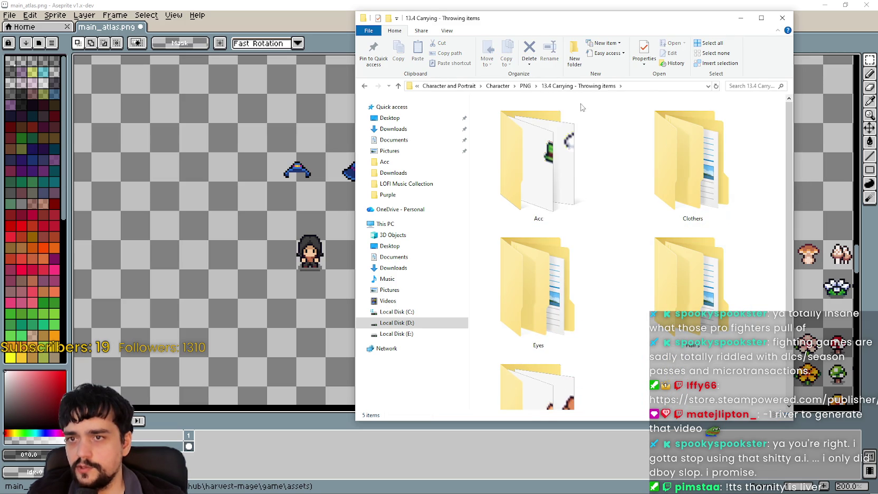
{"action": "double_click", "coordinate": [569, 180]}
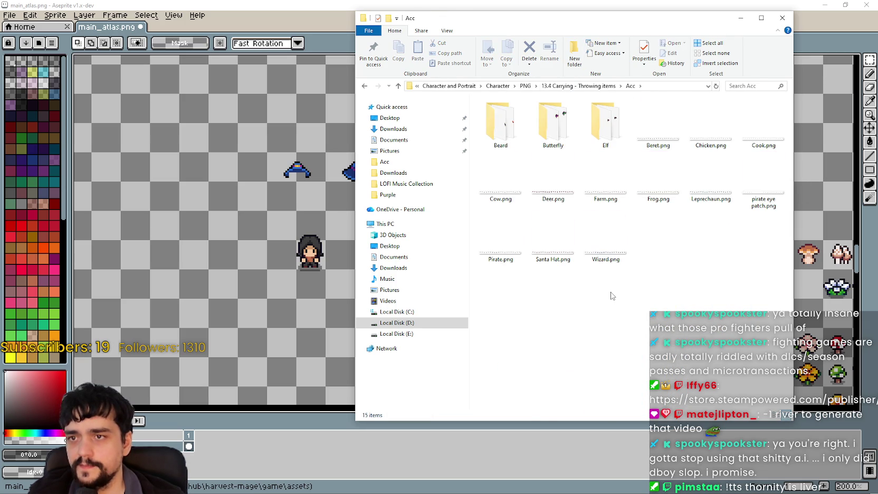
{"action": "left_click", "coordinate": [370, 86]}
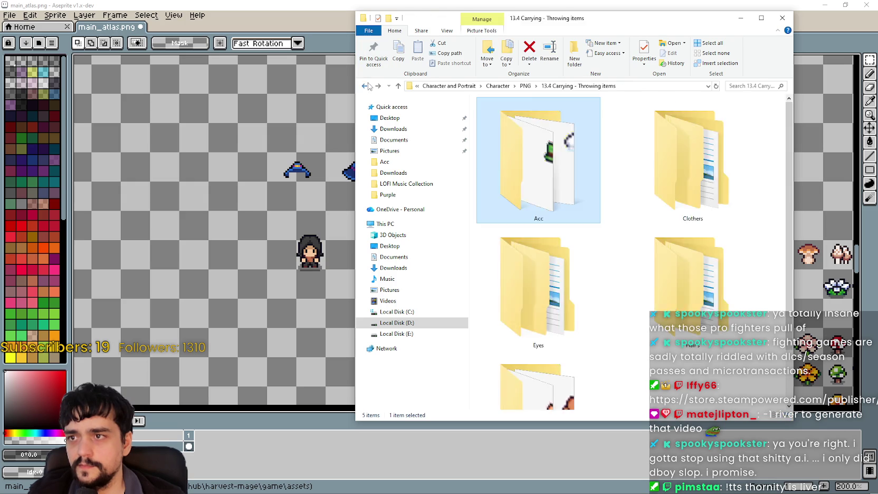
{"action": "left_click", "coordinate": [370, 86]}
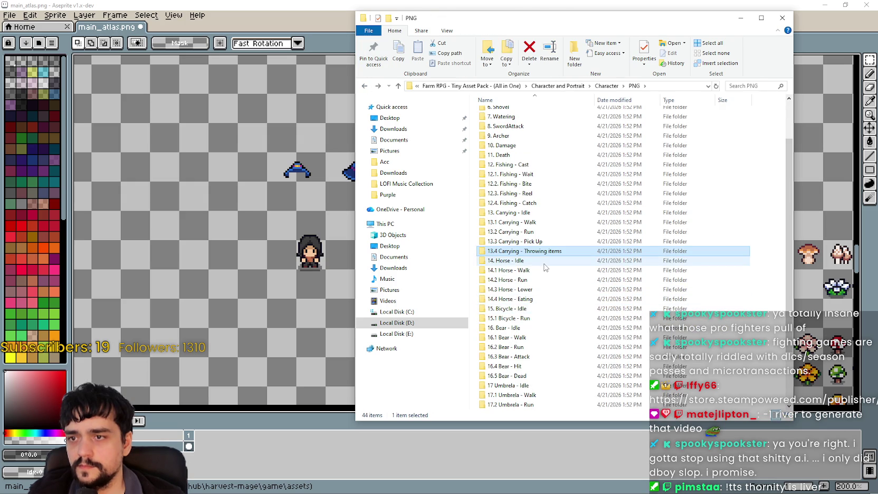
- Open 16. Bear - Idle > Bear, showing both folders with large thumbnails
{"action": "double_click", "coordinate": [517, 330]}
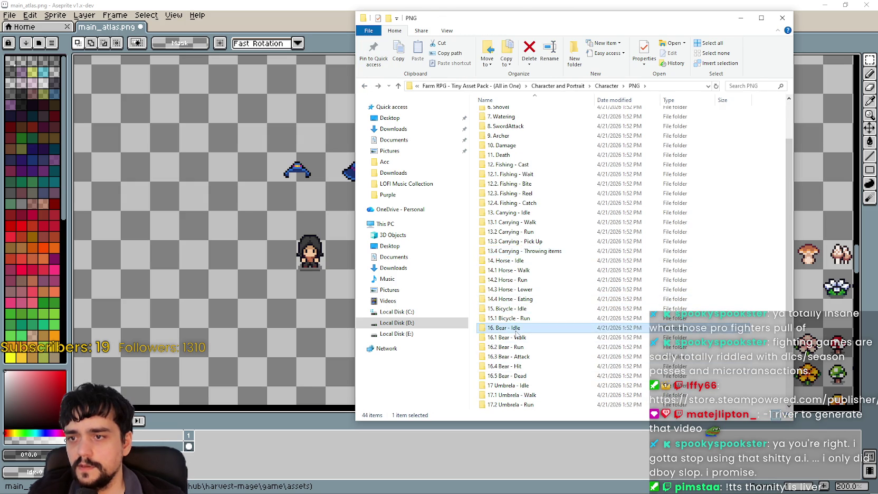
{"action": "right_click", "coordinate": [509, 199]}
{"action": "mouse_move", "coordinate": [588, 208]}
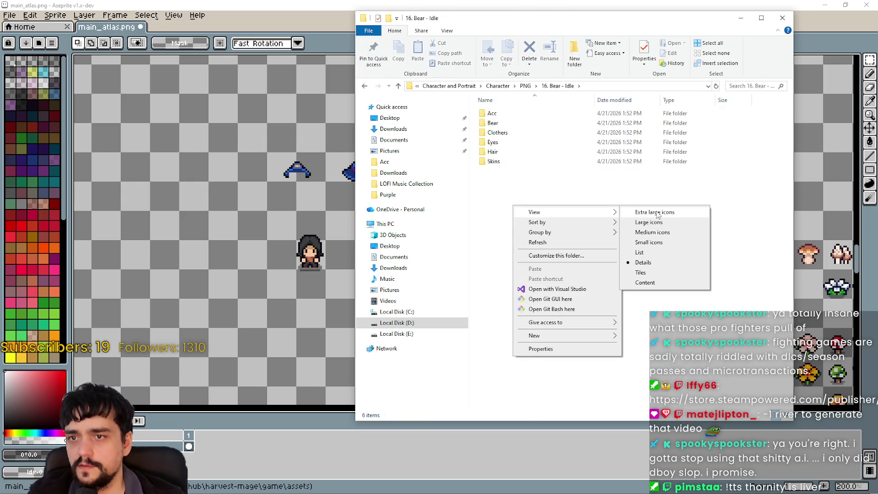
{"action": "left_click", "coordinate": [659, 211]}
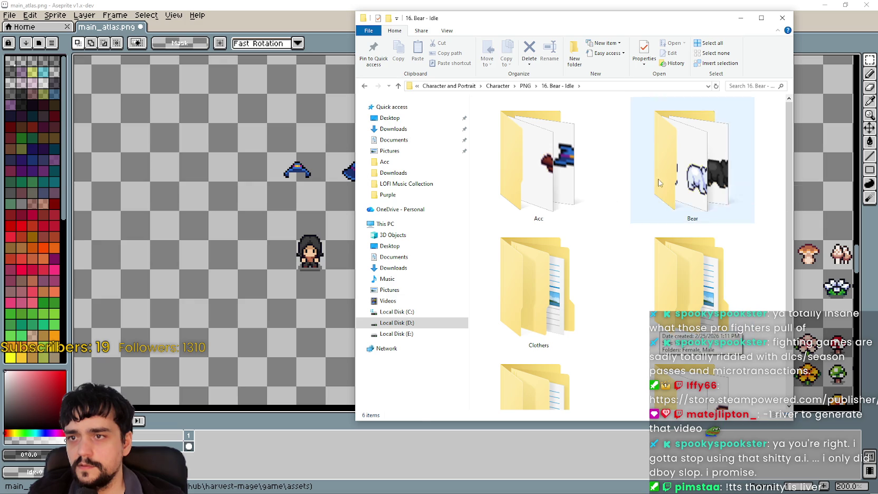
{"action": "double_click", "coordinate": [686, 168]}
{"action": "right_click", "coordinate": [529, 218]}
{"action": "mouse_move", "coordinate": [544, 224]}
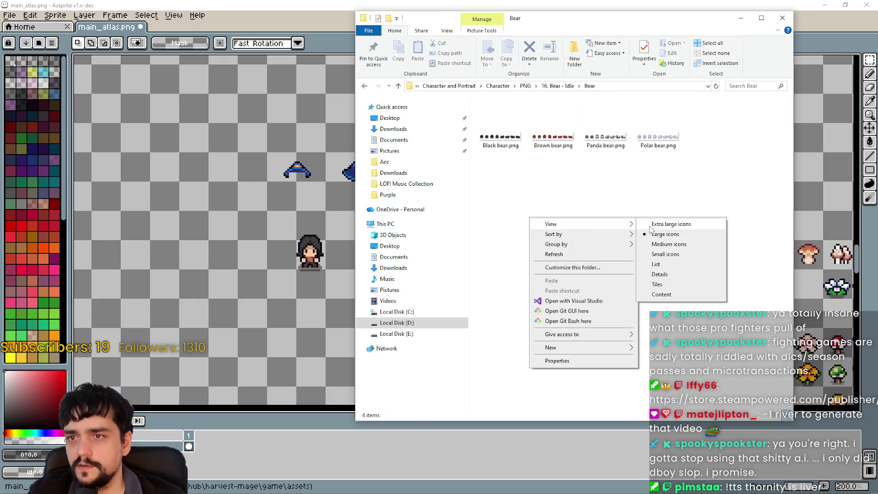
{"action": "left_click", "coordinate": [650, 225]}
- Check the bear's Acc folder, return to Bear, and open Brown bear.png
{"action": "left_click", "coordinate": [558, 86]}
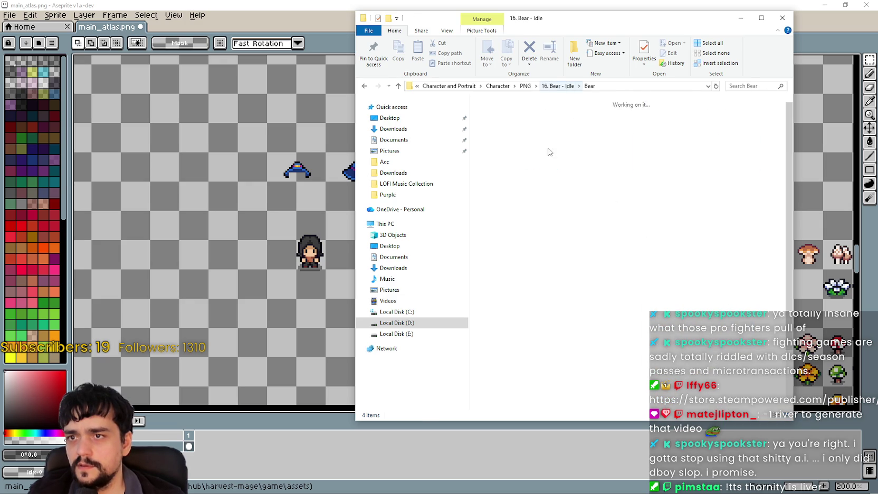
{"action": "double_click", "coordinate": [529, 158]}
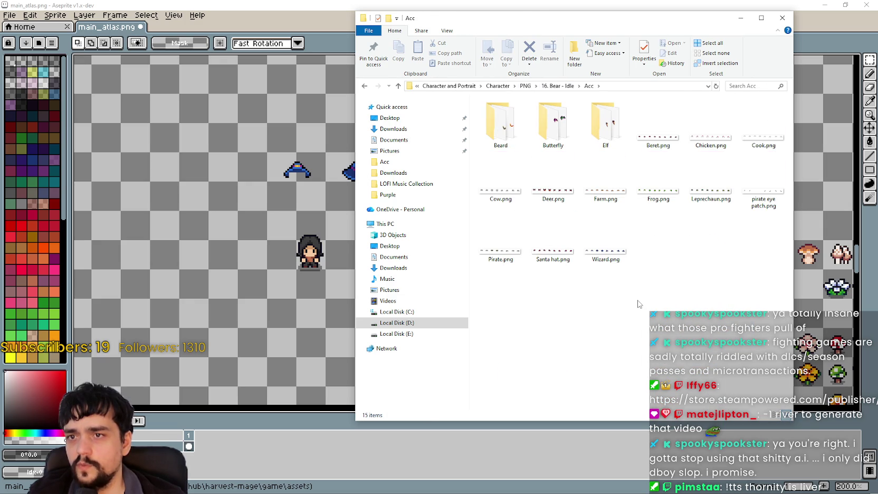
{"action": "left_click", "coordinate": [558, 85]}
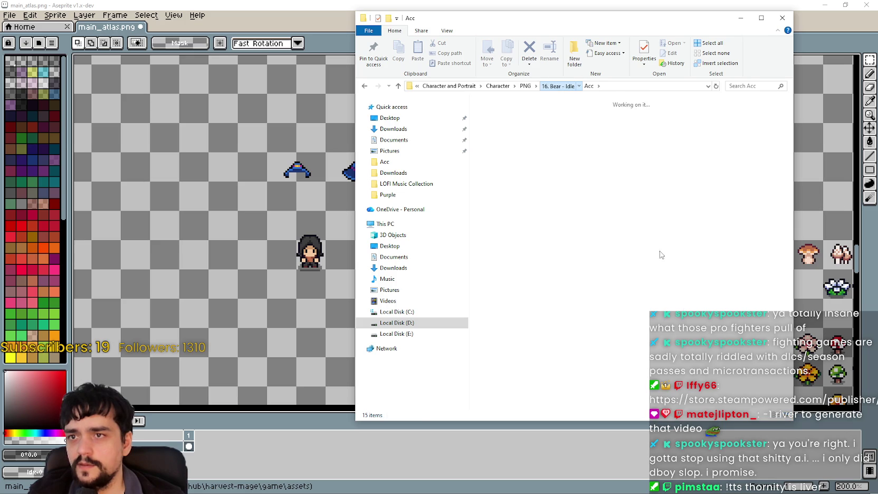
{"action": "double_click", "coordinate": [691, 164]}
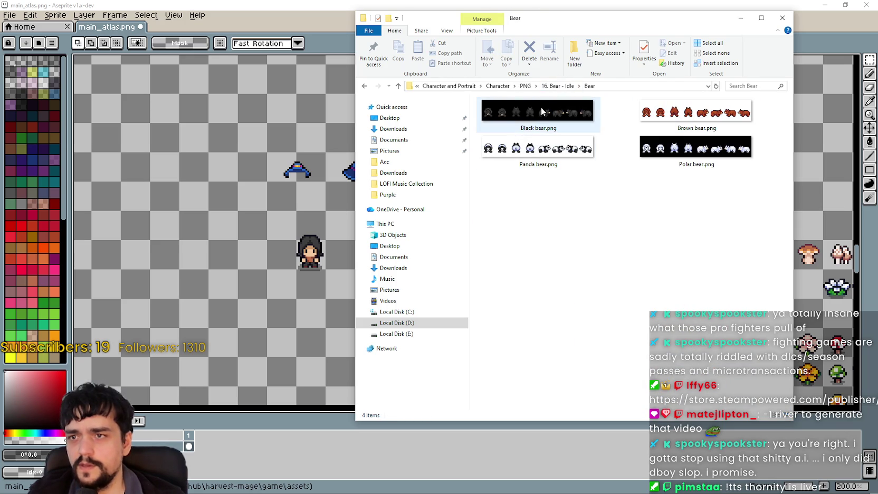
{"action": "double_click", "coordinate": [656, 100]}
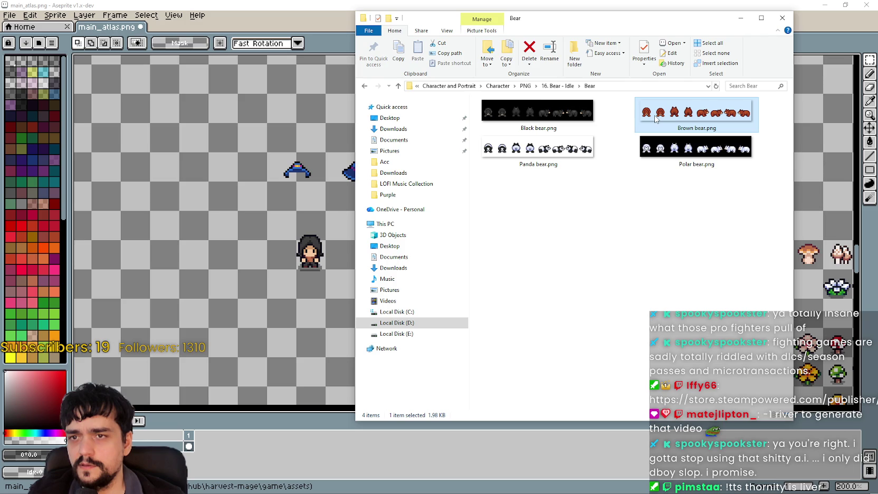
- Copy the first brown bear frame from Brown bear.png and paste it beside the characters in main_atlas
{"action": "scroll", "coordinate": [368, 296], "scroll_direction": "up", "scroll_amount": 2}
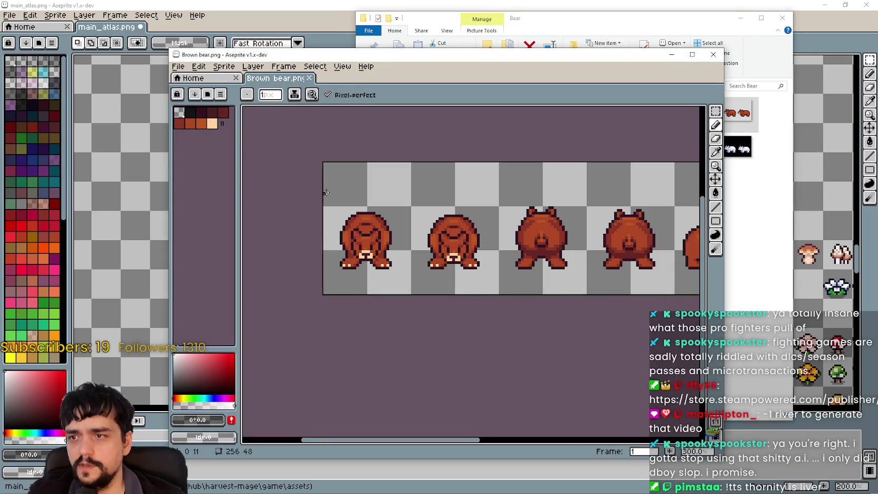
{"action": "left_click", "coordinate": [715, 111]}
{"action": "mouse_move", "coordinate": [323, 162]}
{"action": "left_mouse_down"}
{"action": "mouse_move", "coordinate": [365, 205]}
{"action": "mouse_move", "coordinate": [411, 294]}
{"action": "left_mouse_up"}
{"action": "key", "text": "ctrl+c"}
{"action": "left_click", "coordinate": [148, 230]}
{"action": "key", "text": "ctrl+v"}
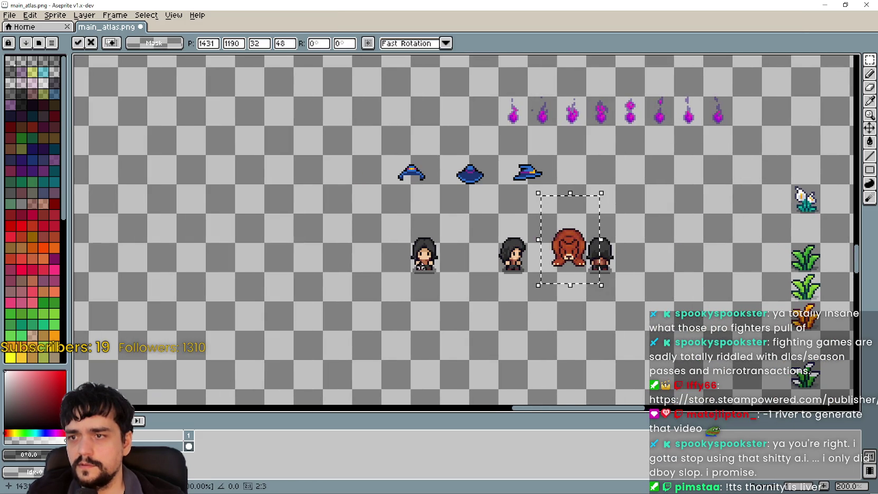
{"action": "left_click_drag", "start_coordinate": [567, 254], "coordinate": [344, 245]}
{"action": "scroll", "coordinate": [412, 208], "scroll_direction": "up", "scroll_amount": 2}
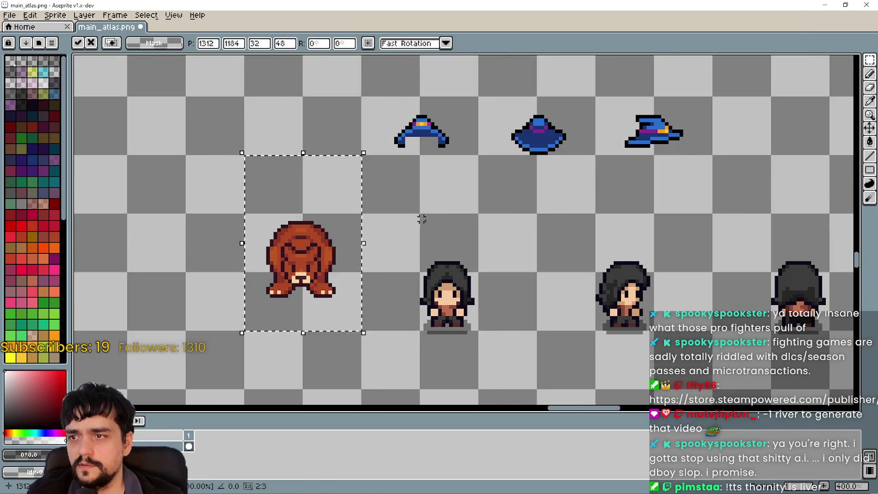
{"action": "left_click", "coordinate": [399, 149]}
- Test-fit the blue wizard hat on the bear's head, then undo it
{"action": "mouse_move", "coordinate": [399, 153]}
{"action": "left_mouse_down"}
{"action": "mouse_move", "coordinate": [439, 196]}
{"action": "mouse_move", "coordinate": [286, 319]}
{"action": "mouse_move", "coordinate": [408, 255]}
{"action": "left_mouse_up"}
{"action": "scroll", "coordinate": [310, 305], "scroll_direction": "up", "scroll_amount": 2}
{"action": "scroll", "coordinate": [446, 286], "scroll_direction": "up", "scroll_amount": 1}
{"action": "left_click_drag", "start_coordinate": [447, 286], "coordinate": [442, 287]}
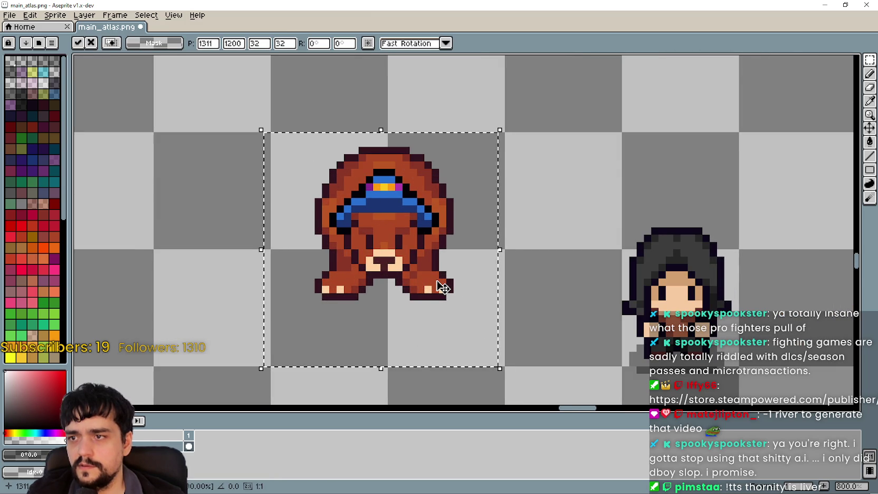
{"action": "scroll", "coordinate": [442, 287], "scroll_direction": "down", "scroll_amount": 2}
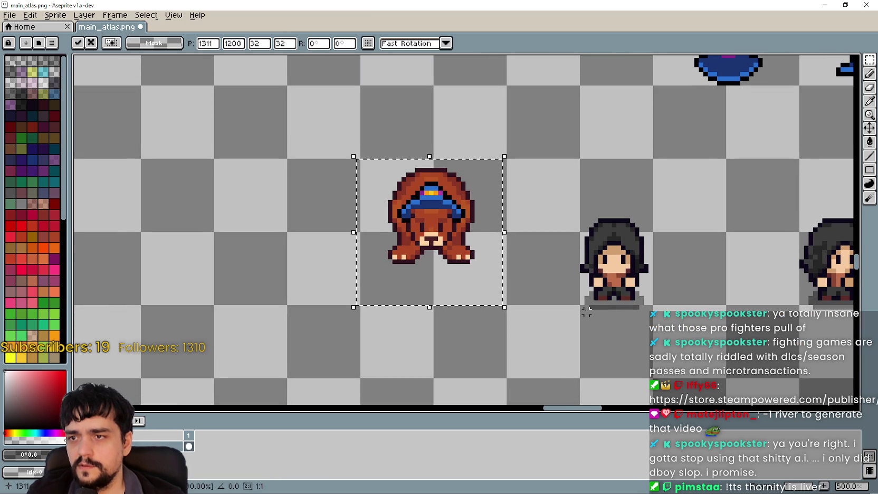
{"action": "scroll", "coordinate": [586, 311], "scroll_direction": "down", "scroll_amount": 2}
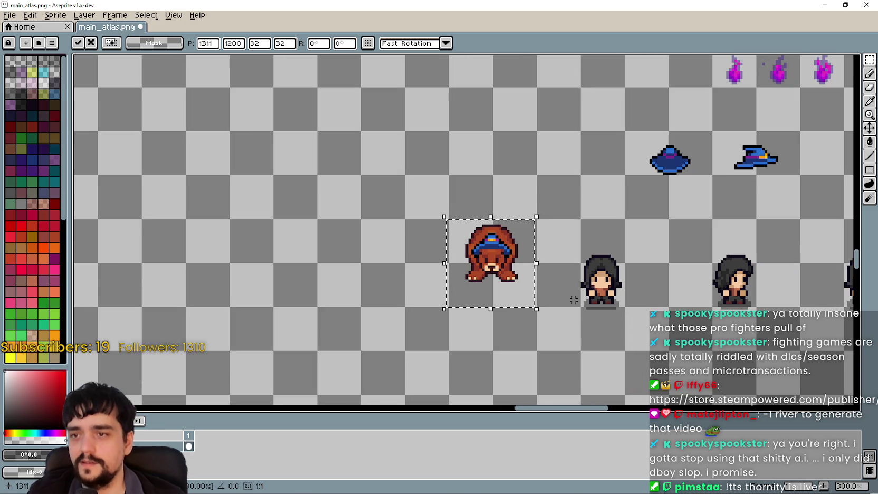
{"action": "scroll", "coordinate": [626, 297], "scroll_direction": "down", "scroll_amount": 1}
{"action": "scroll", "coordinate": [426, 158], "scroll_direction": "up", "scroll_amount": 1}
{"action": "key", "text": "ctrl+z"}
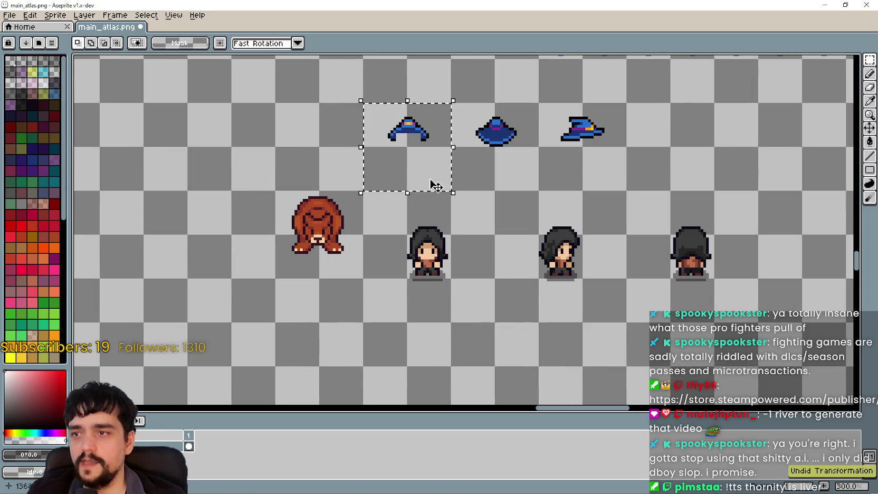
- Copy the side-view bear frame and place it below the front-facing bear in main_atlas
{"action": "key", "text": "ctrl+d"}
{"action": "key", "text": "alt+Tab"}
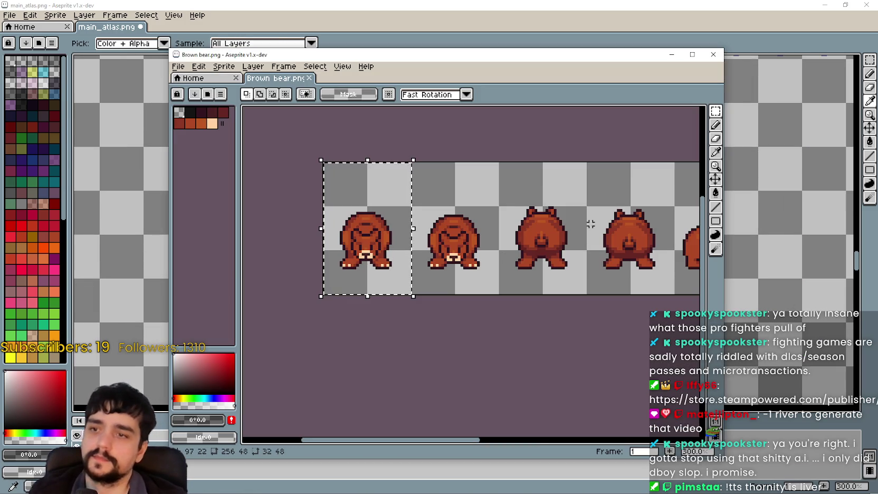
{"action": "scroll", "coordinate": [623, 232], "scroll_direction": "down", "scroll_amount": 1}
{"action": "scroll", "coordinate": [476, 240], "scroll_direction": "up", "scroll_amount": 1}
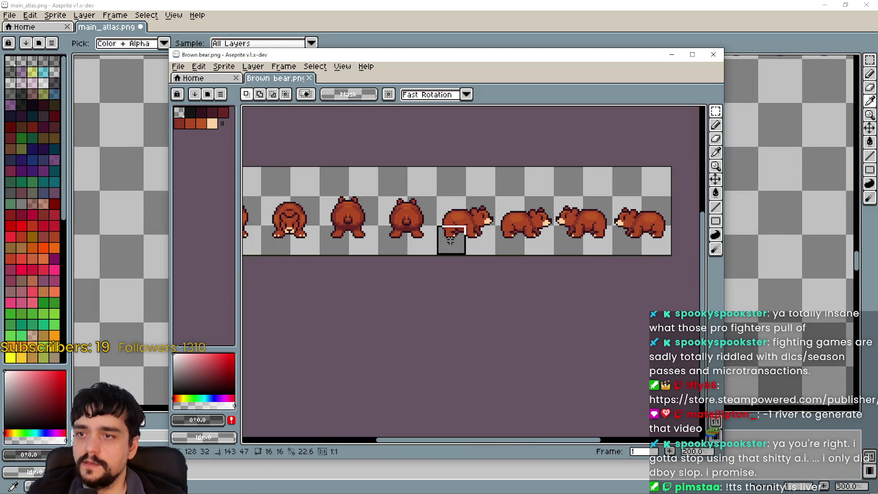
{"action": "key", "text": "ctrl+c"}
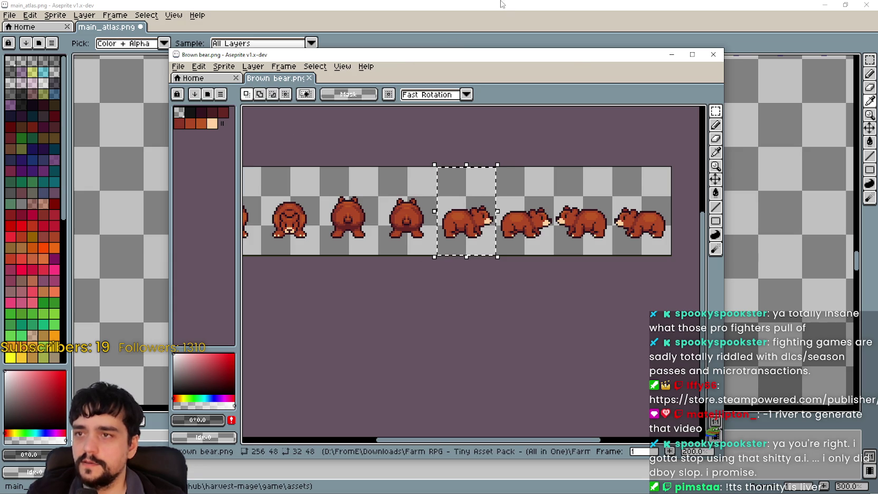
{"action": "key", "text": "alt+Tab"}
{"action": "scroll", "coordinate": [505, 249], "scroll_direction": "down", "scroll_amount": 2}
{"action": "key", "text": "ctrl+v"}
{"action": "left_click_drag", "start_coordinate": [476, 265], "coordinate": [320, 331]}
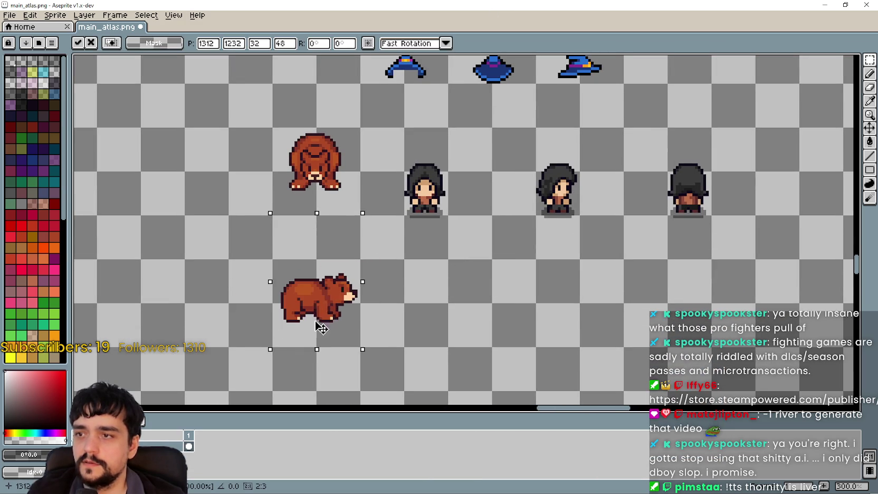
{"action": "scroll", "coordinate": [472, 186], "scroll_direction": "down", "scroll_amount": 1}
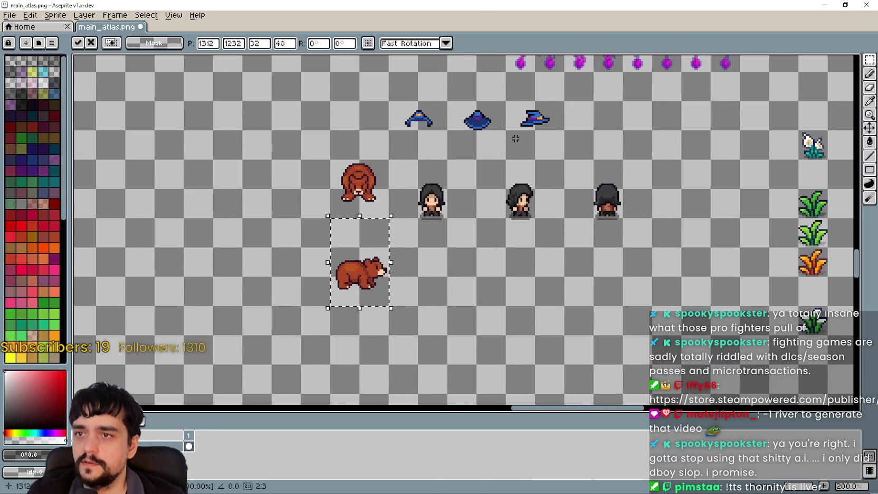
{"action": "key", "text": "Return"}
- Paste a blue wizard hat onto the side-view bear's head and deselect
{"action": "scroll", "coordinate": [432, 200], "scroll_direction": "up", "scroll_amount": 2}
{"action": "key", "text": "ctrl+v"}
{"action": "mouse_move", "coordinate": [710, 260]}
{"action": "left_mouse_down"}
{"action": "mouse_move", "coordinate": [387, 206]}
{"action": "mouse_move", "coordinate": [449, 215]}
{"action": "mouse_move", "coordinate": [443, 220]}
{"action": "left_mouse_up"}
{"action": "scroll", "coordinate": [388, 206], "scroll_direction": "up", "scroll_amount": 2}
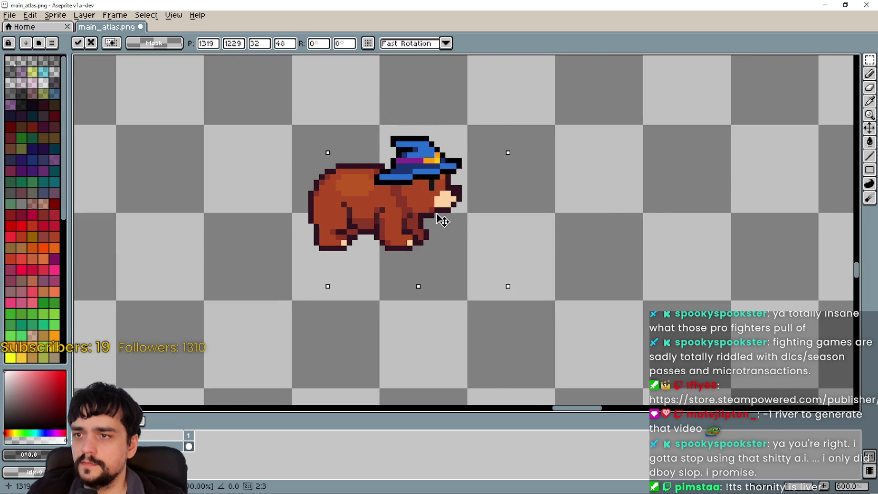
{"action": "scroll", "coordinate": [477, 234], "scroll_direction": "down", "scroll_amount": 2}
{"action": "scroll", "coordinate": [478, 234], "scroll_direction": "down", "scroll_amount": 2}
{"action": "left_click_drag", "start_coordinate": [632, 288], "coordinate": [413, 271]}
{"action": "scroll", "coordinate": [413, 271], "scroll_direction": "down", "scroll_amount": 2}
{"action": "key", "text": "ctrl+d"}
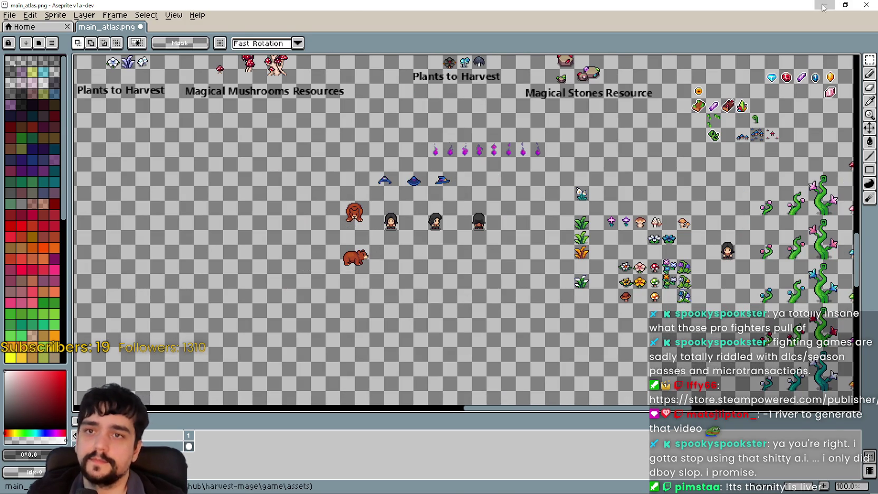
- Minimize the maximized main_atlas.png Aseprite window
{"action": "left_click", "coordinate": [824, 5]}
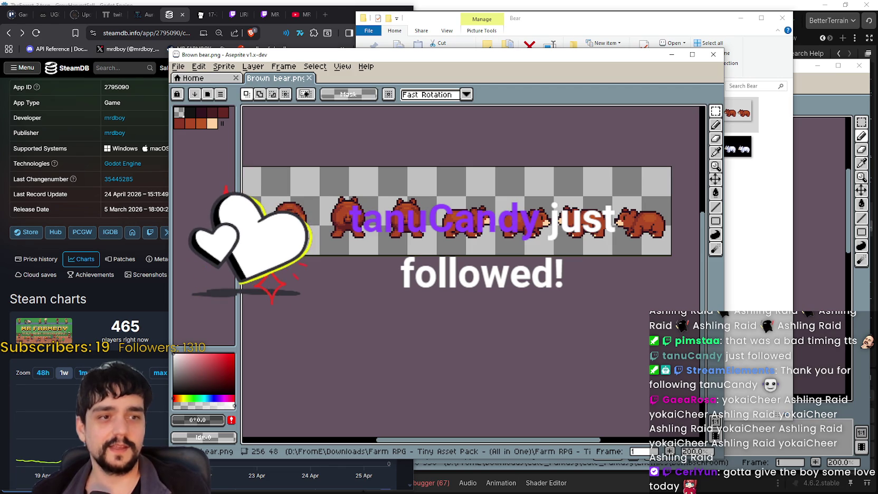
- Minimize the Brown bear, Bear folder, Attack, mushroom and mage windows to reveal SteamDB
{"action": "left_click", "coordinate": [671, 54]}
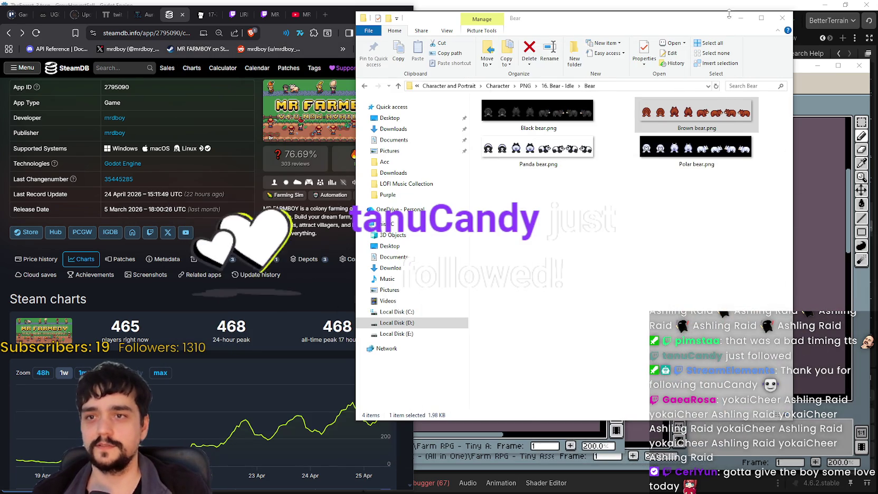
{"action": "left_click", "coordinate": [740, 18]}
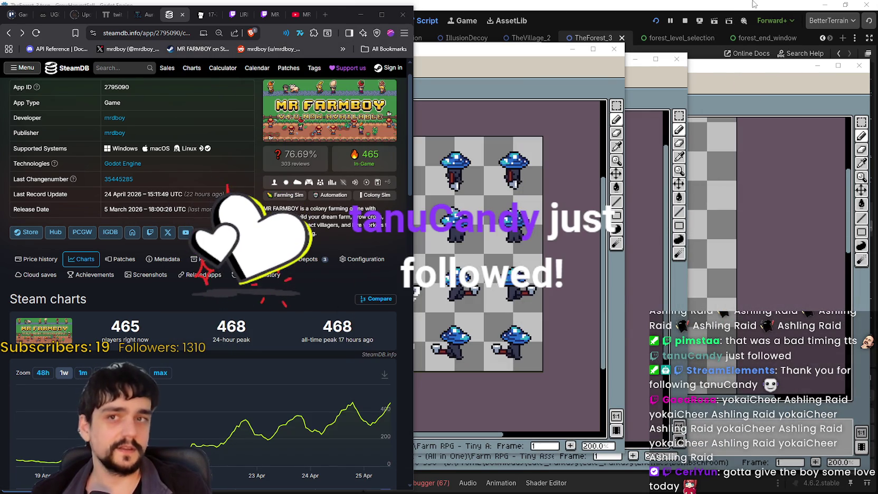
{"action": "left_click", "coordinate": [515, 55]}
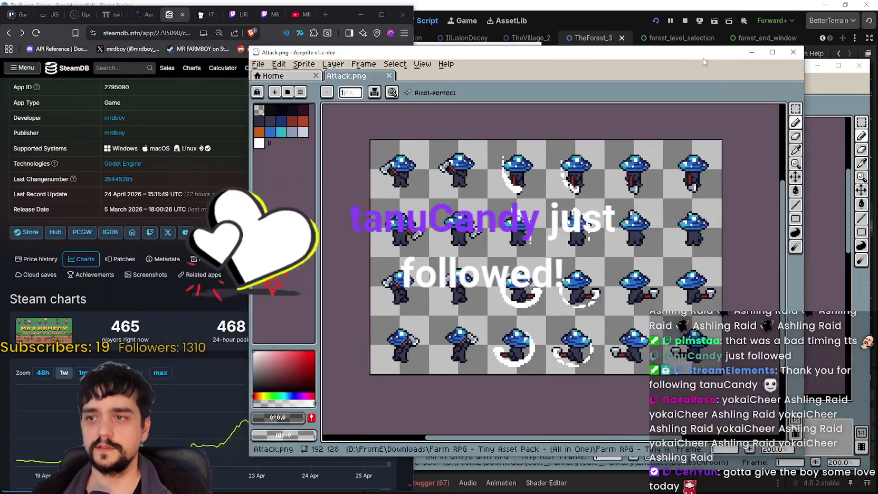
{"action": "left_click", "coordinate": [694, 62]}
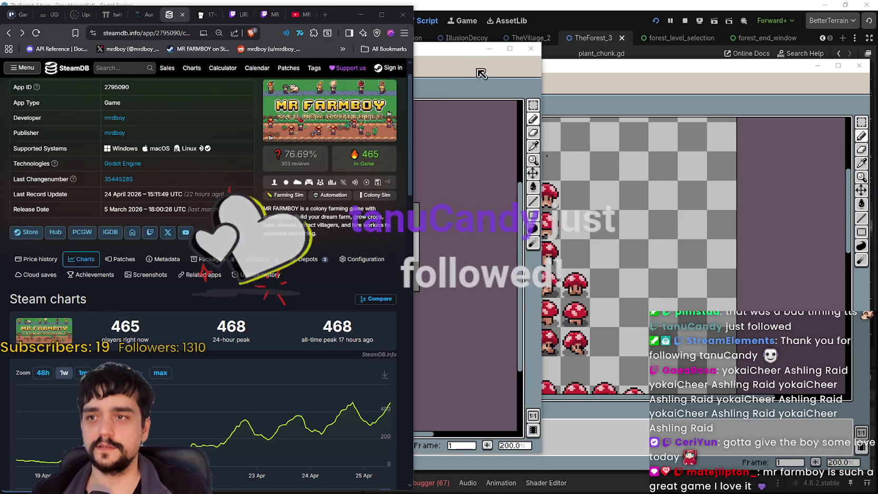
{"action": "left_click", "coordinate": [481, 74]}
{"action": "left_click", "coordinate": [489, 48]}
{"action": "left_click", "coordinate": [816, 65]}
{"action": "left_click", "coordinate": [816, 65]}
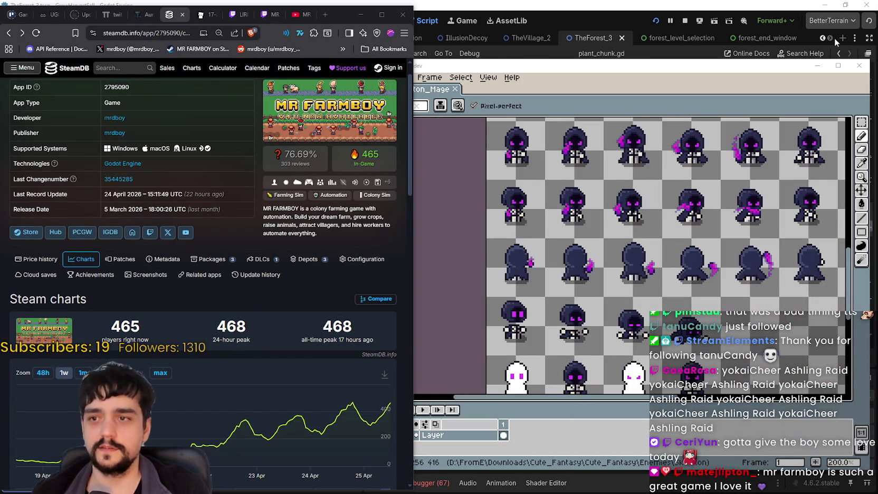
{"action": "left_click", "coordinate": [816, 67]}
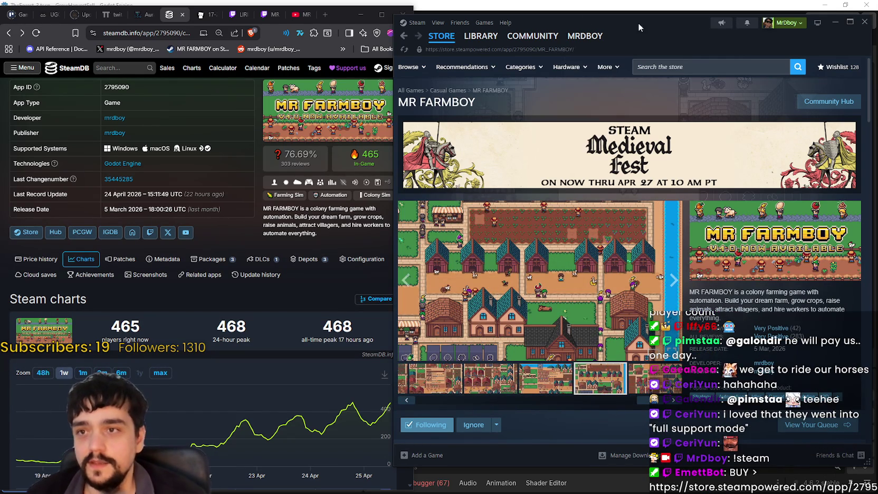
- Nudge the Steam window left and restart the MR FARMBOY trailer from the beginning
{"action": "left_click_drag", "start_coordinate": [637, 23], "coordinate": [614, 19]}
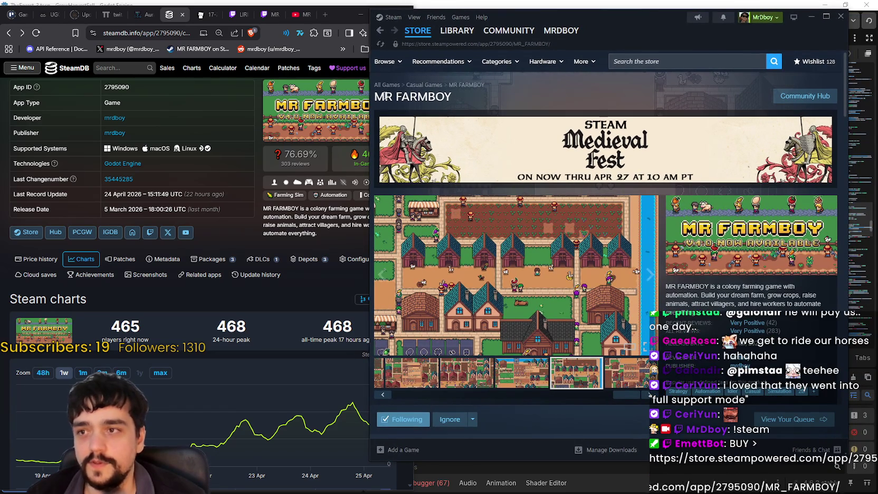
{"action": "left_click_drag", "start_coordinate": [373, 97], "coordinate": [453, 97]}
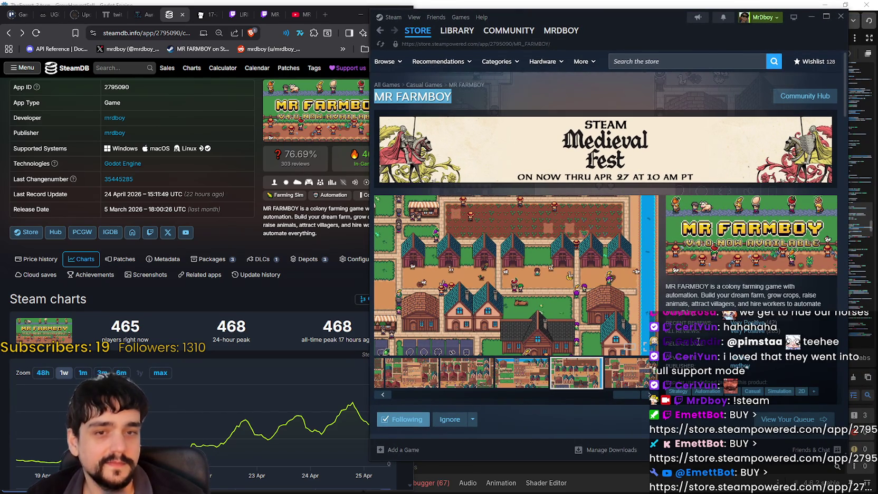
{"action": "left_click", "coordinate": [703, 304]}
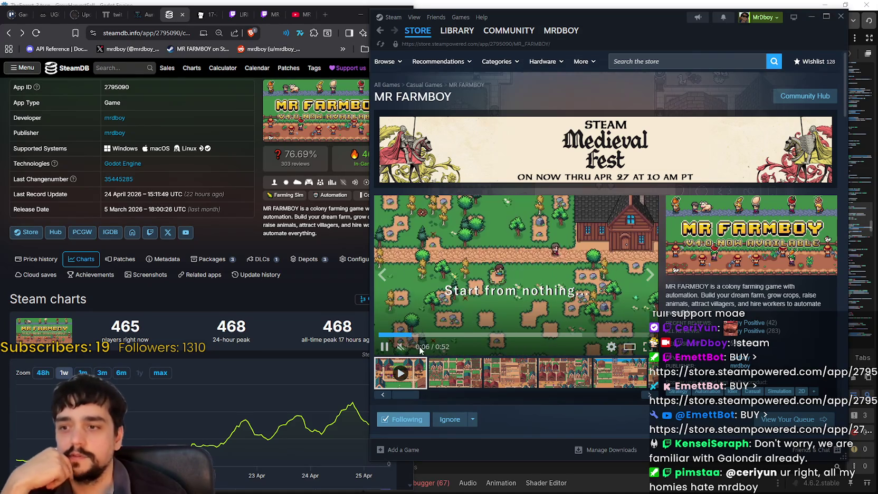
{"action": "left_click", "coordinate": [382, 335]}
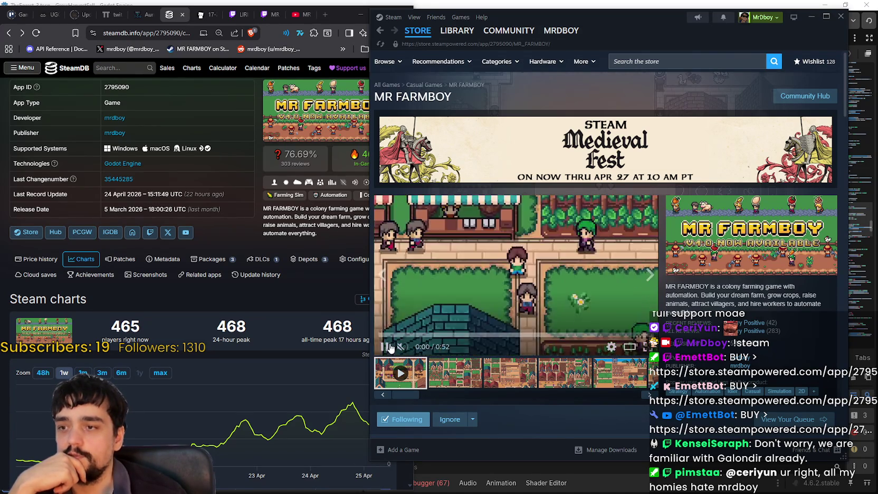
- Watch the MR FARMBOY trailer full screen, then exit back to the store page
{"action": "left_click", "coordinate": [647, 346]}
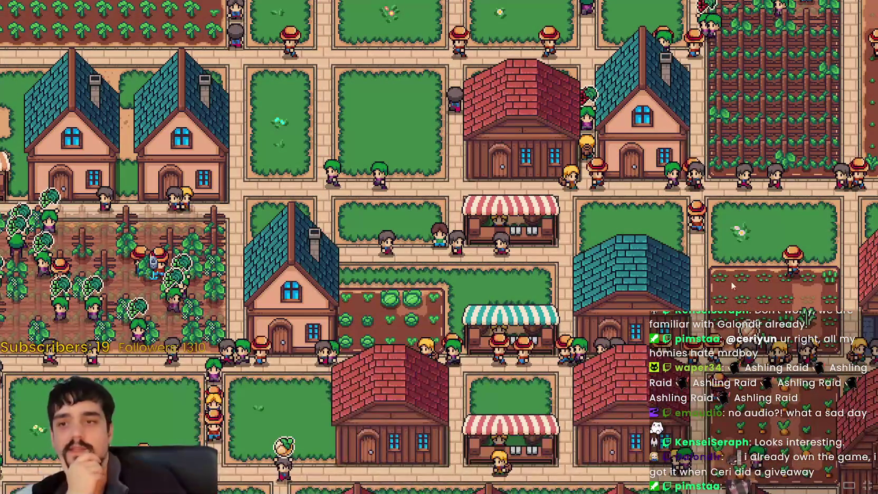
{"action": "key", "text": "Escape"}
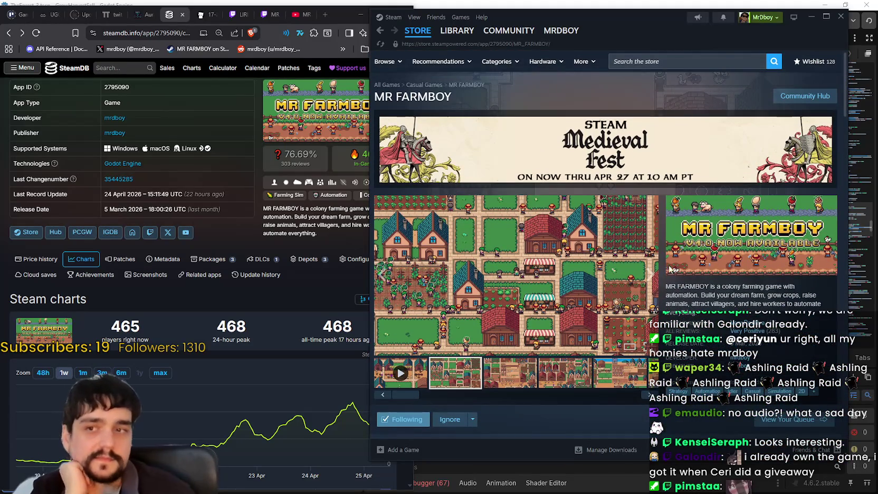
{"action": "scroll", "coordinate": [669, 269], "scroll_direction": "down", "scroll_amount": 1}
{"action": "scroll", "coordinate": [674, 269], "scroll_direction": "up", "scroll_amount": 1}
- Make the Steam window slightly narrower and bring the SteamDB page forward
{"action": "left_click_drag", "start_coordinate": [846, 94], "coordinate": [841, 89]}
{"action": "scroll", "coordinate": [845, 95], "scroll_direction": "down", "scroll_amount": 1}
{"action": "scroll", "coordinate": [845, 95], "scroll_direction": "up", "scroll_amount": 1}
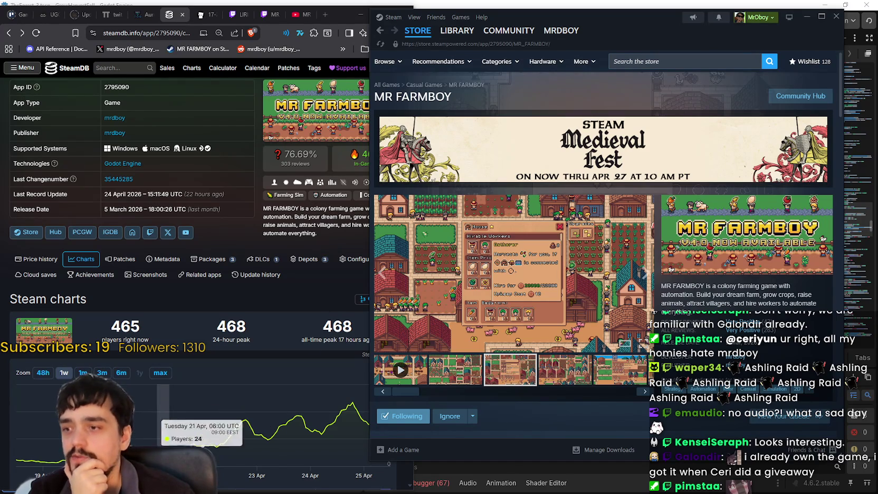
{"action": "left_click", "coordinate": [282, 307]}
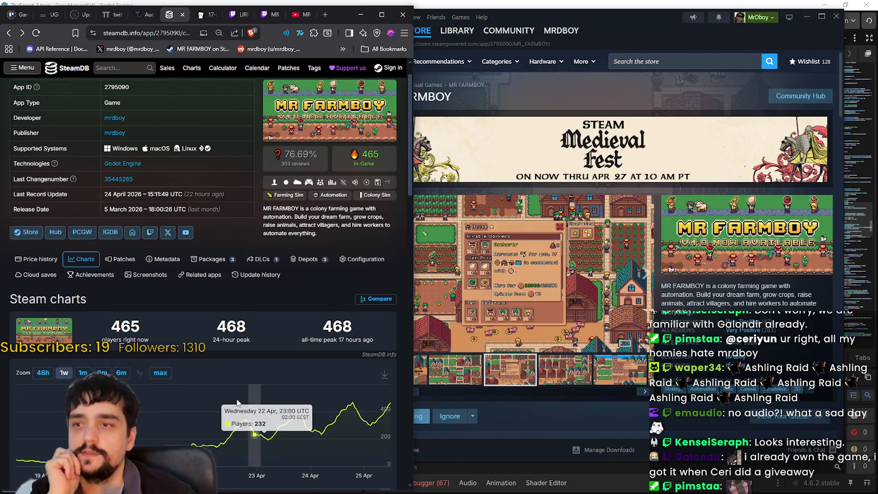
- Scroll SteamDB to the weekly player chart peaking at 468 and shift the browser right
{"action": "scroll", "coordinate": [238, 417], "scroll_direction": "down", "scroll_amount": 1}
{"action": "left_click_drag", "start_coordinate": [343, 14], "coordinate": [351, 15]}
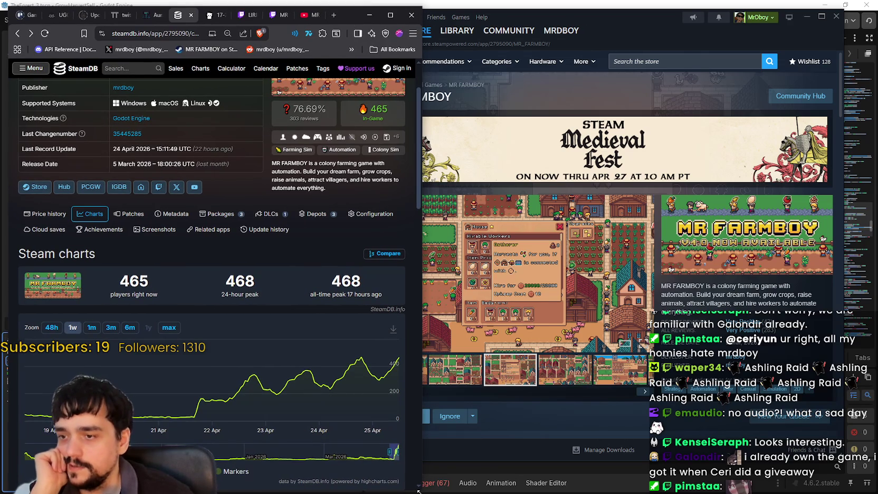
{"action": "left_click_drag", "start_coordinate": [418, 491], "coordinate": [488, 490]}
{"action": "scroll", "coordinate": [350, 317], "scroll_direction": "down", "scroll_amount": 2}
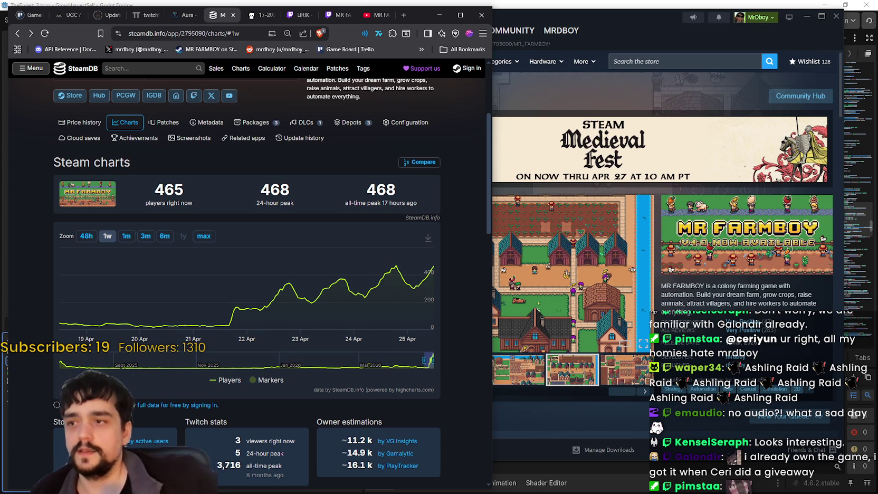
{"action": "scroll", "coordinate": [420, 381], "scroll_direction": "up", "scroll_amount": 1}
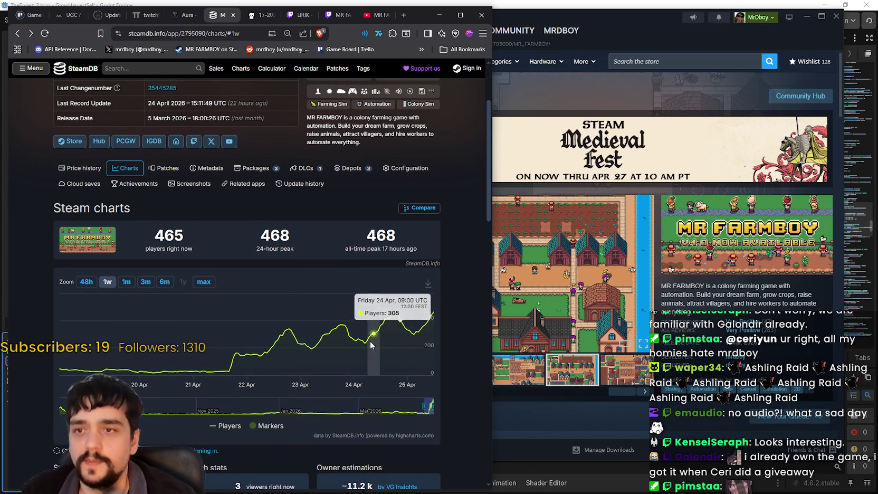
{"action": "scroll", "coordinate": [411, 364], "scroll_direction": "up", "scroll_amount": 1}
{"action": "mouse_move", "coordinate": [489, 167]}
{"action": "left_mouse_down"}
{"action": "mouse_move", "coordinate": [488, 149]}
{"action": "mouse_move", "coordinate": [493, 160]}
{"action": "left_mouse_up"}
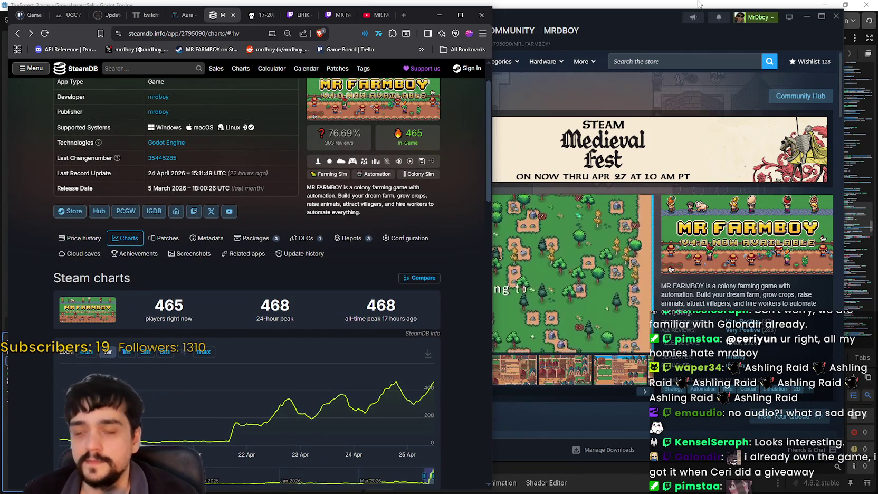
- Move the Steam window right and resize the browser to show the whole chart
{"action": "left_click_drag", "start_coordinate": [667, 24], "coordinate": [674, 22]}
{"action": "mouse_move", "coordinate": [377, 234]}
{"action": "left_mouse_down"}
{"action": "mouse_move", "coordinate": [491, 234]}
{"action": "mouse_move", "coordinate": [411, 235]}
{"action": "left_mouse_up"}
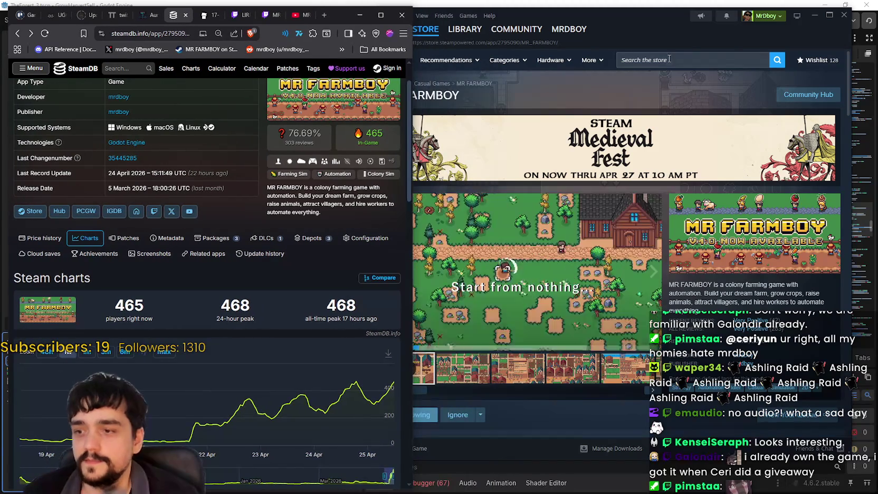
{"action": "left_click", "coordinate": [679, 33]}
{"action": "left_click_drag", "start_coordinate": [679, 33], "coordinate": [691, 33]}
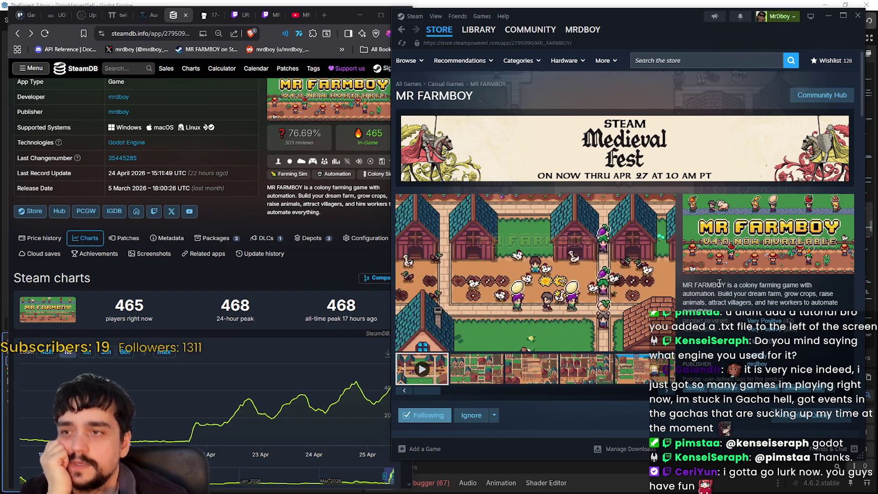
- Scroll down the MR FARMBOY store page, then check the SteamDB page
{"action": "scroll", "coordinate": [601, 345], "scroll_direction": "down", "scroll_amount": 1}
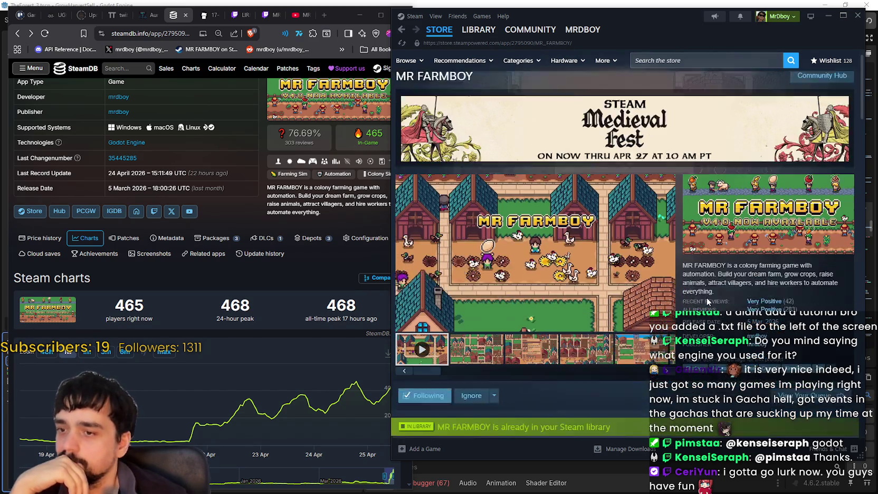
{"action": "scroll", "coordinate": [601, 345], "scroll_direction": "down", "scroll_amount": 10}
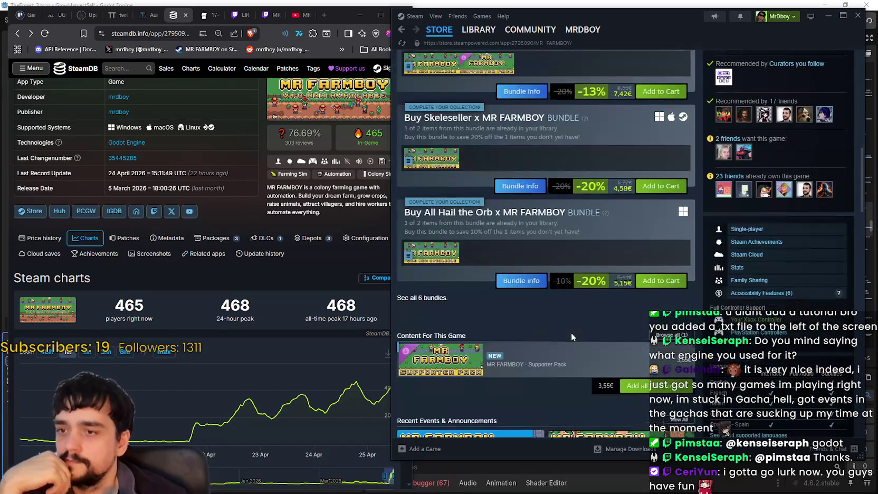
{"action": "scroll", "coordinate": [571, 333], "scroll_direction": "down", "scroll_amount": 10}
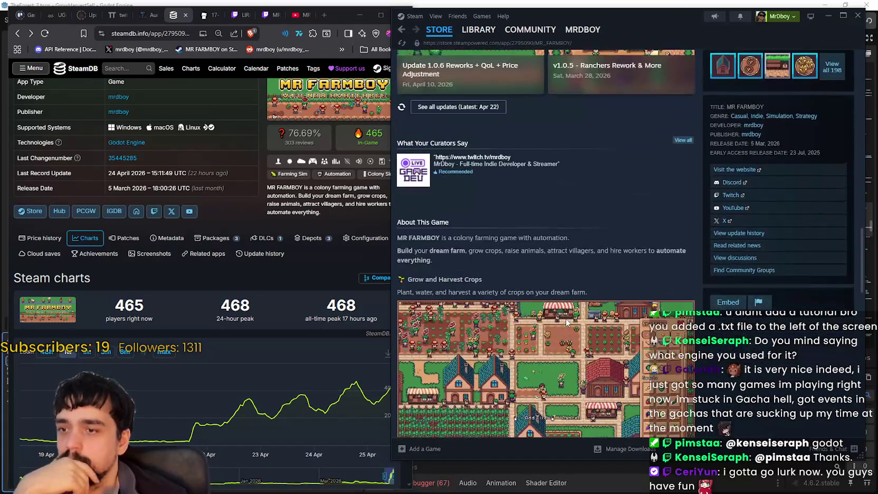
{"action": "scroll", "coordinate": [596, 356], "scroll_direction": "down", "scroll_amount": 1}
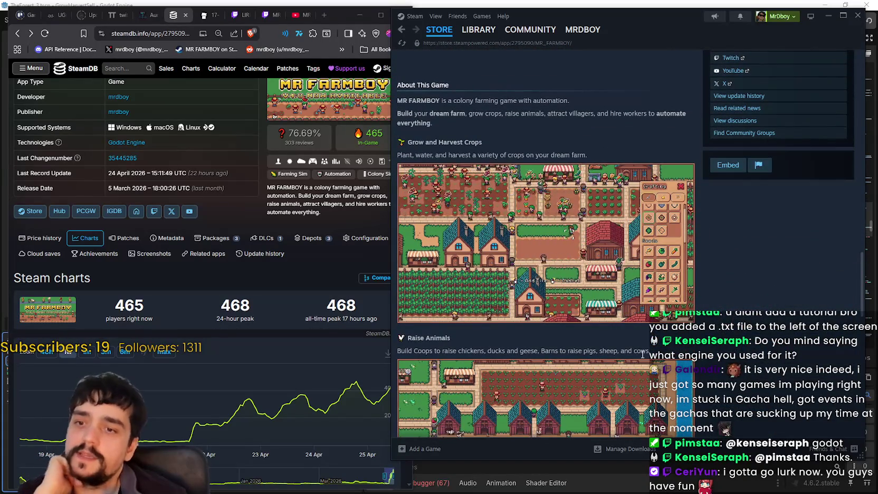
{"action": "scroll", "coordinate": [642, 354], "scroll_direction": "down", "scroll_amount": 3}
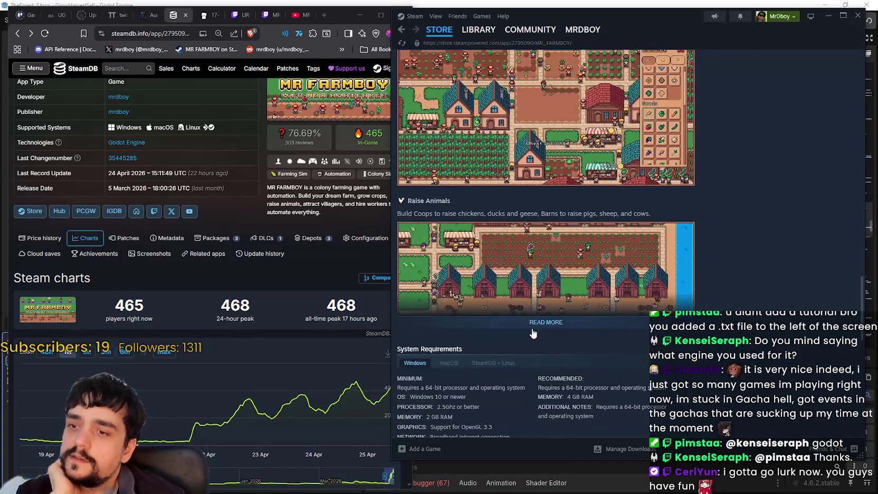
{"action": "left_click", "coordinate": [318, 263]}
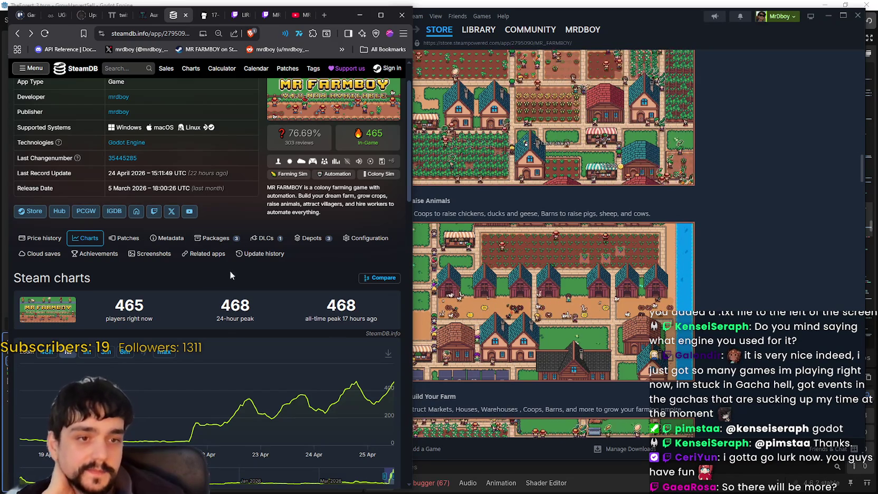
{"action": "scroll", "coordinate": [595, 306], "scroll_direction": "down", "scroll_amount": 3}
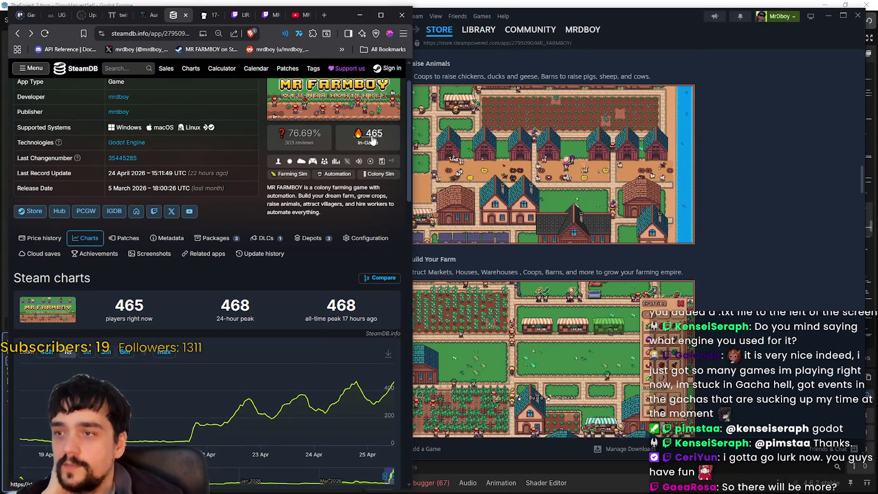
- Open the Update 1.0.6 (v1.0.6-Hotfix1) announcement from the store page's recent events
{"action": "left_click", "coordinate": [768, 285]}
{"action": "scroll", "coordinate": [768, 285], "scroll_direction": "up", "scroll_amount": 15}
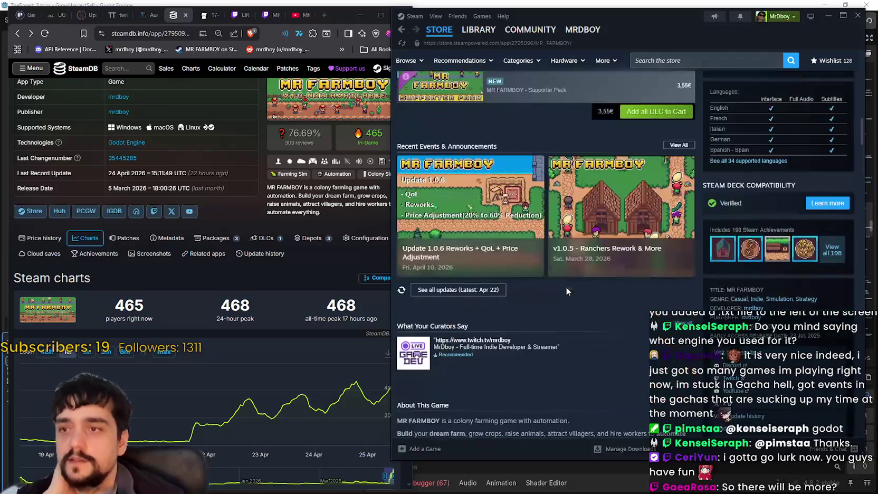
{"action": "scroll", "coordinate": [406, 411], "scroll_direction": "down", "scroll_amount": 3}
{"action": "left_click", "coordinate": [466, 304]}
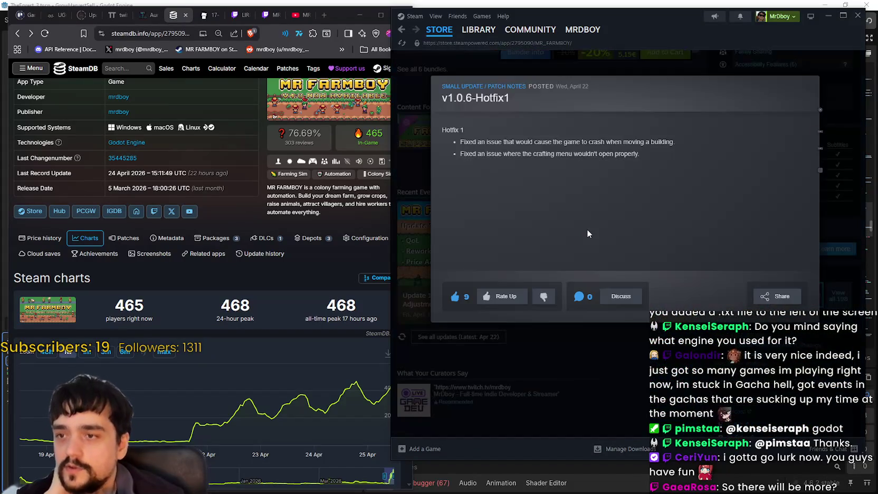
- Open the announcement's comments, browse the community Discussions tab, then return to the Store Page
{"action": "left_click", "coordinate": [627, 210]}
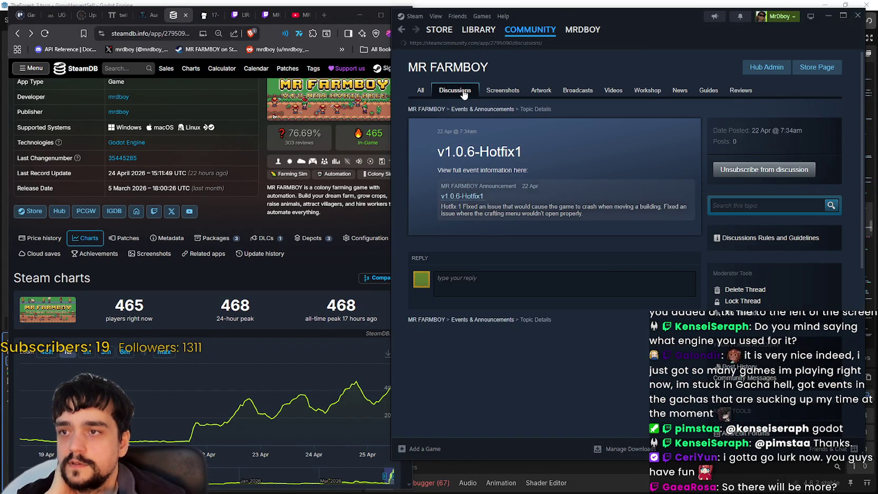
{"action": "left_click", "coordinate": [464, 93]}
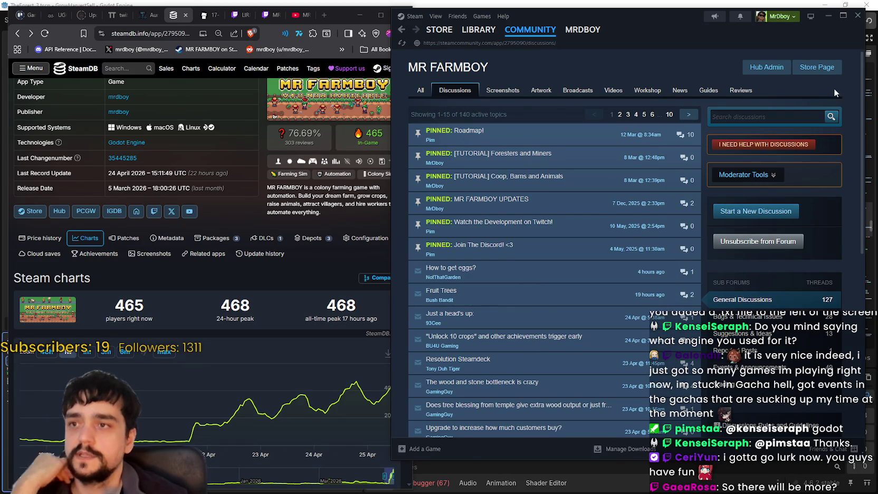
{"action": "left_click", "coordinate": [825, 75]}
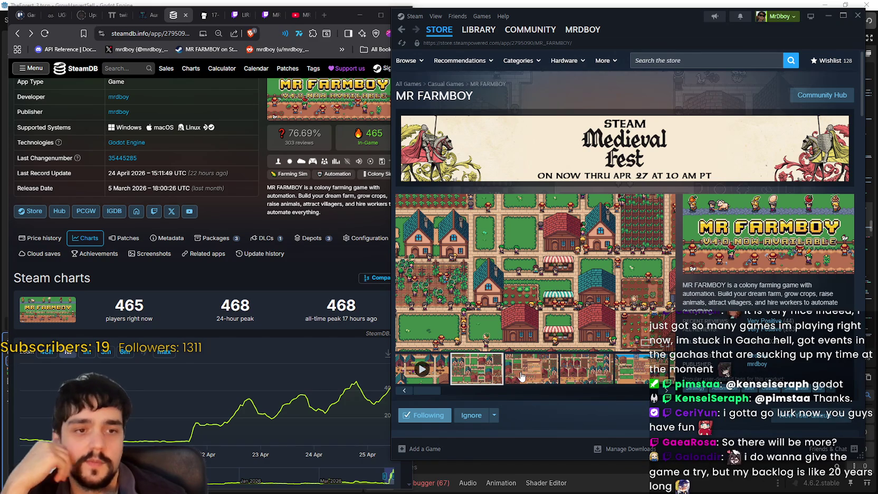
- Show the third, house-hiring screenshot and widen the browser by narrowing Steam slightly
{"action": "left_click", "coordinate": [518, 374]}
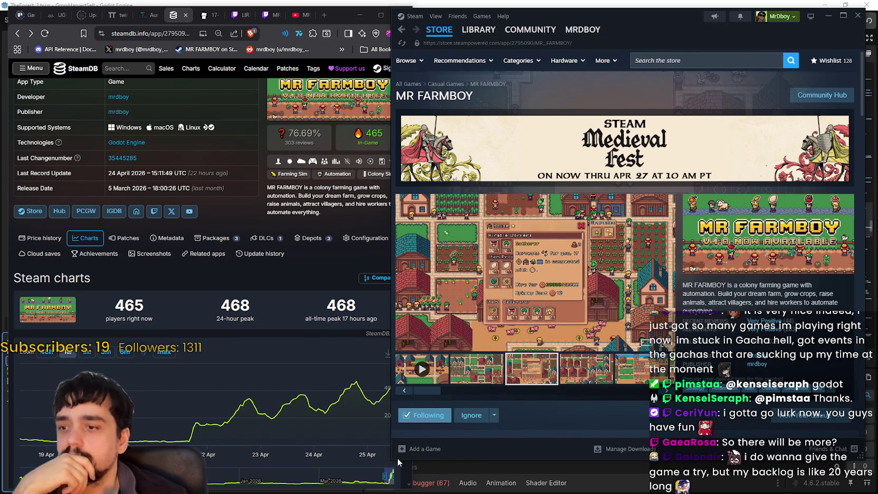
{"action": "left_click_drag", "start_coordinate": [390, 463], "coordinate": [404, 462]}
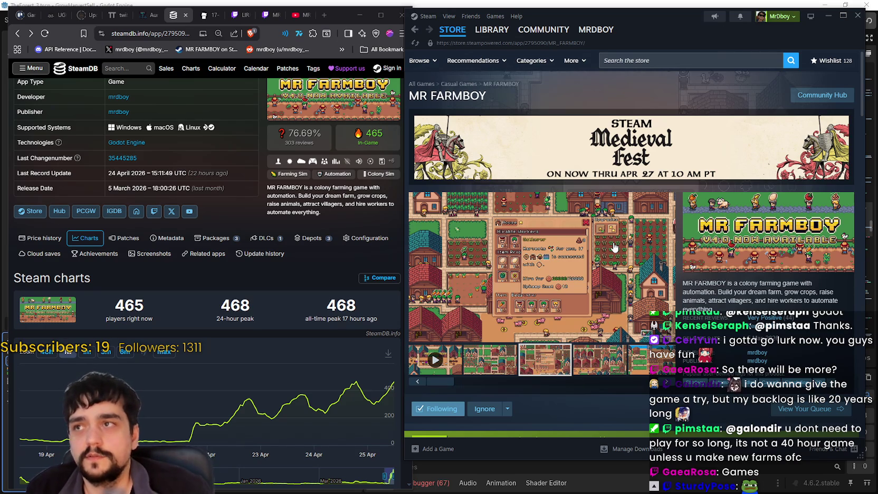
{"action": "mouse_move", "coordinate": [47, 432]}
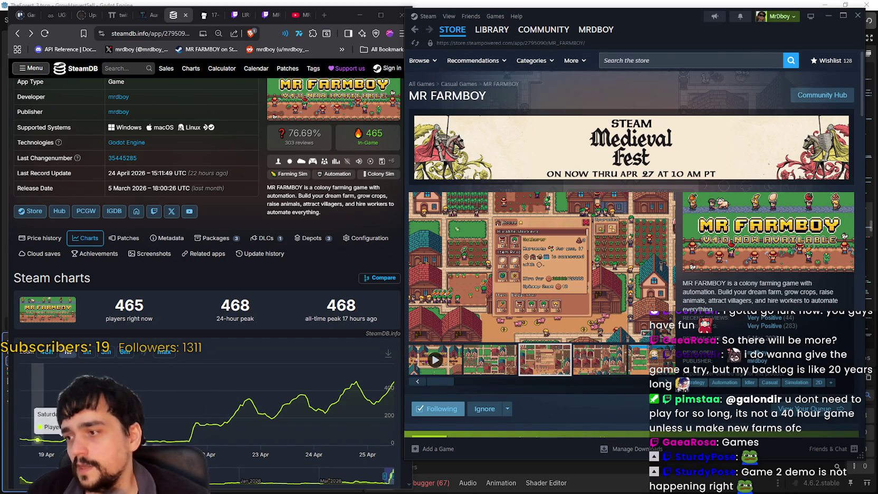
- Switch MR FARMBOY's SteamDB player chart to 1 month, then 3 months, then back to 1 week
{"action": "left_click", "coordinate": [88, 352]}
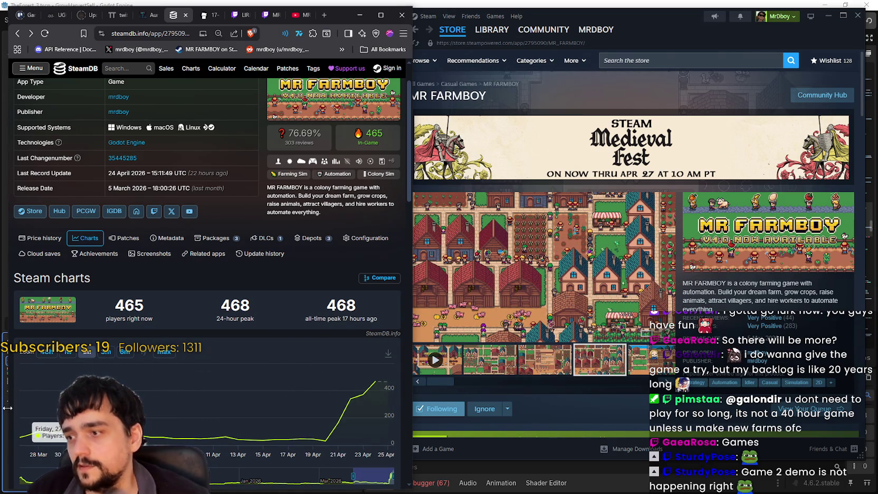
{"action": "left_click", "coordinate": [105, 353]}
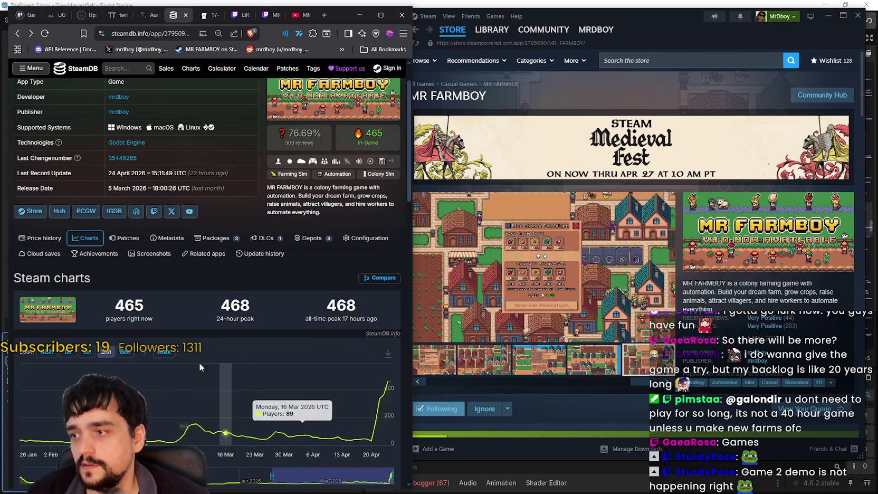
{"action": "left_click", "coordinate": [69, 352]}
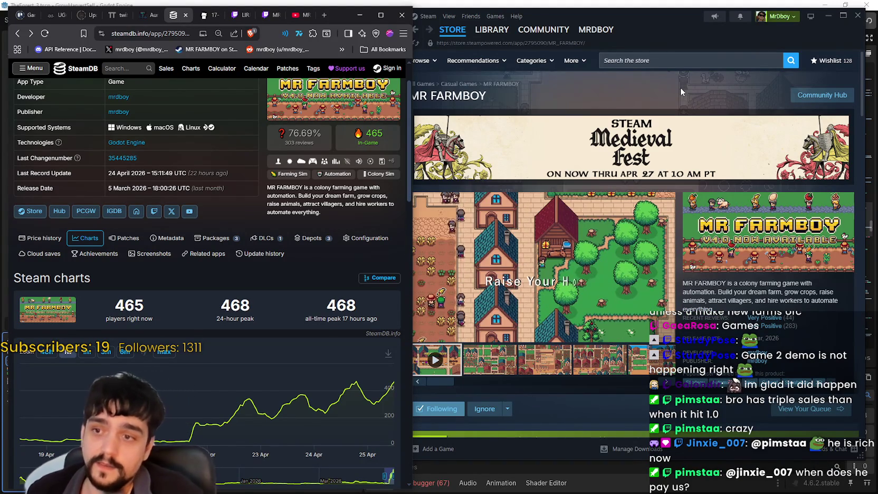
- Bring the MR FARMBOY Steam store window to the front
{"action": "left_click", "coordinate": [454, 112]}
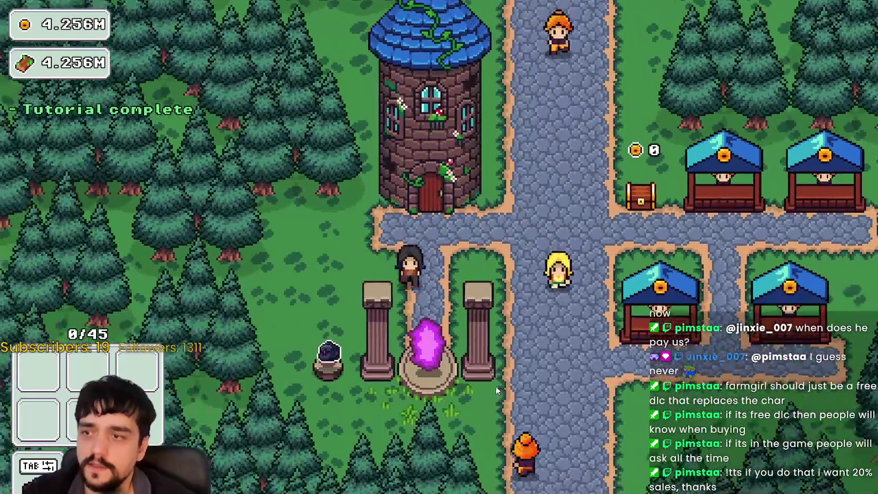
- Travel from the portal to forest Stage 1 and gather flowers across the field
{"action": "key", "text": "e"}
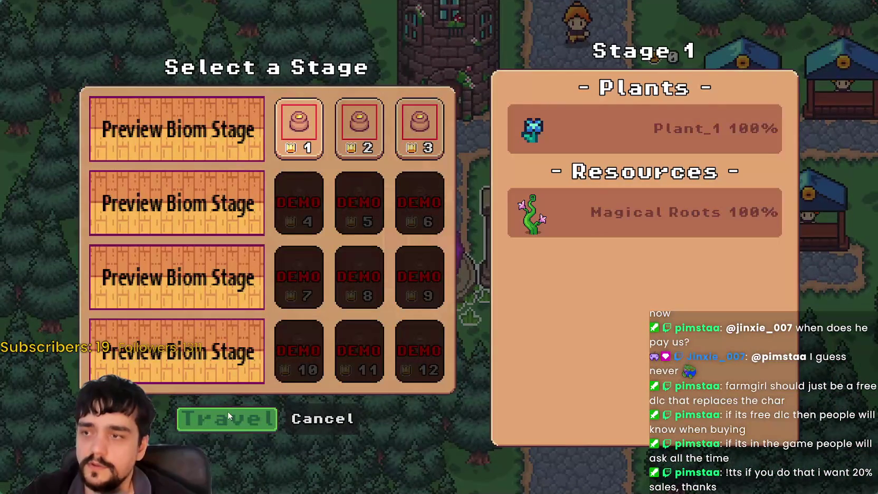
{"action": "left_click", "coordinate": [244, 406]}
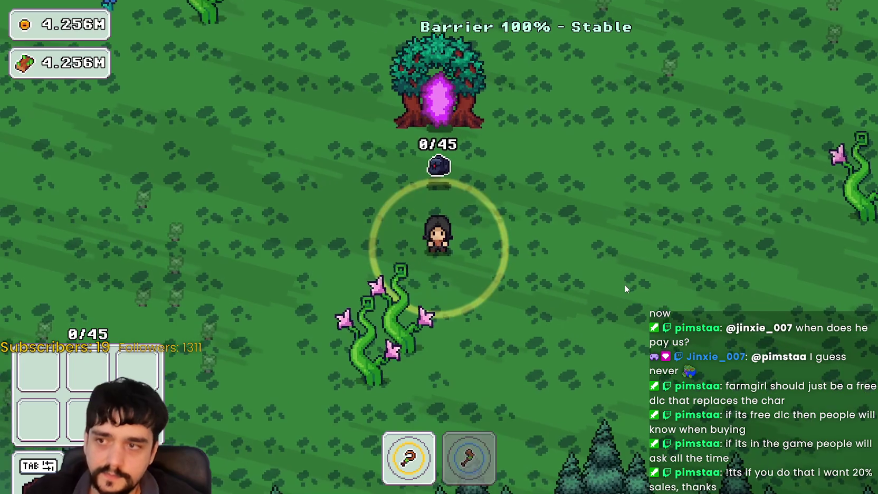
{"action": "key", "text": "d"}
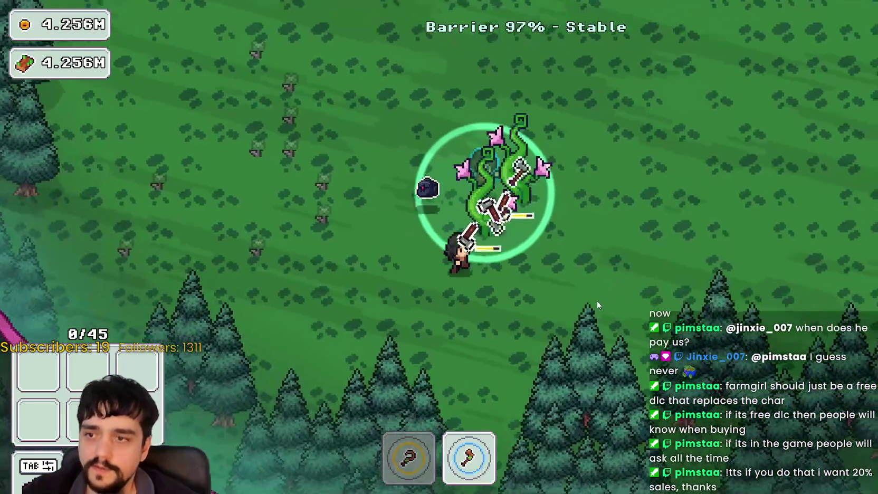
{"action": "key", "text": "w"}
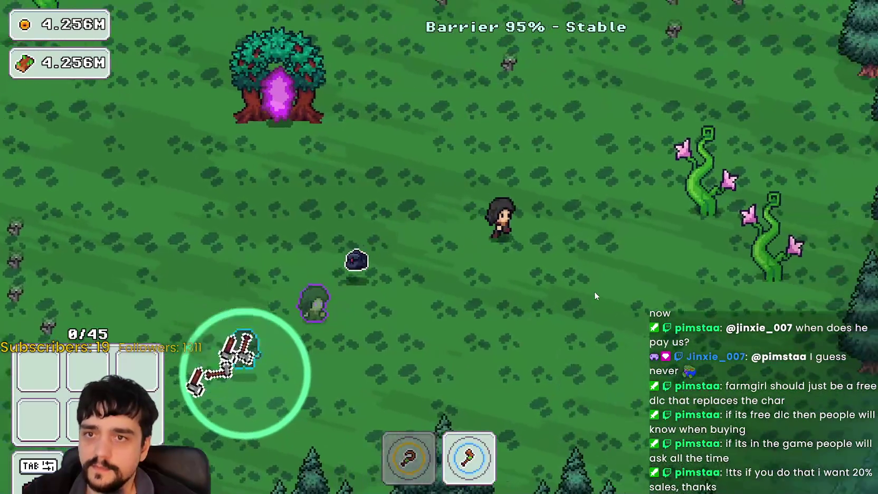
{"action": "key", "text": "s"}
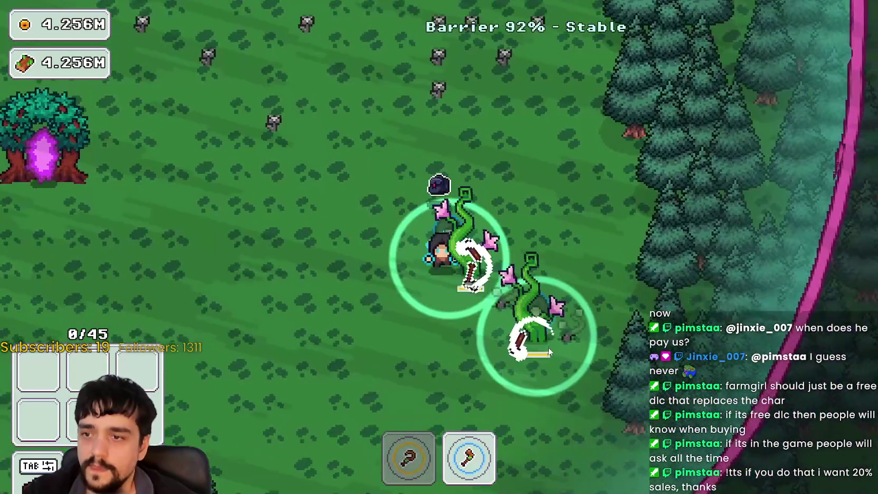
{"action": "key", "text": "w"}
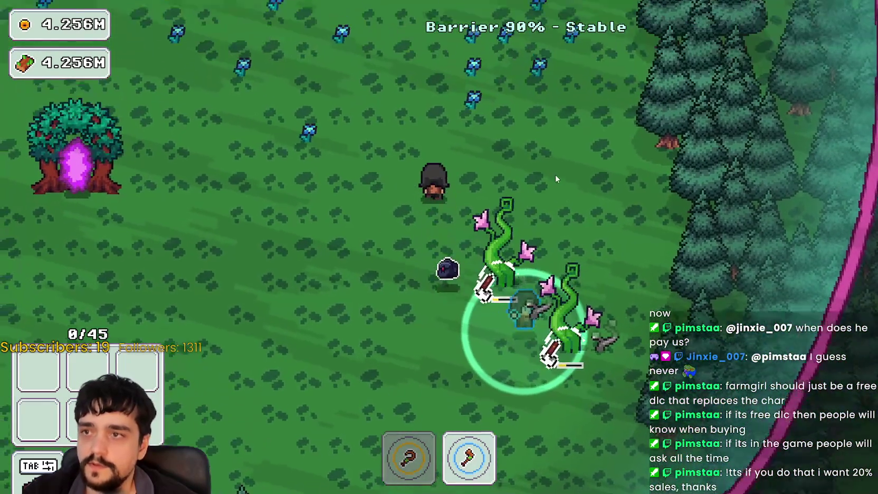
{"action": "key", "text": "1"}
{"action": "key", "text": "w"}
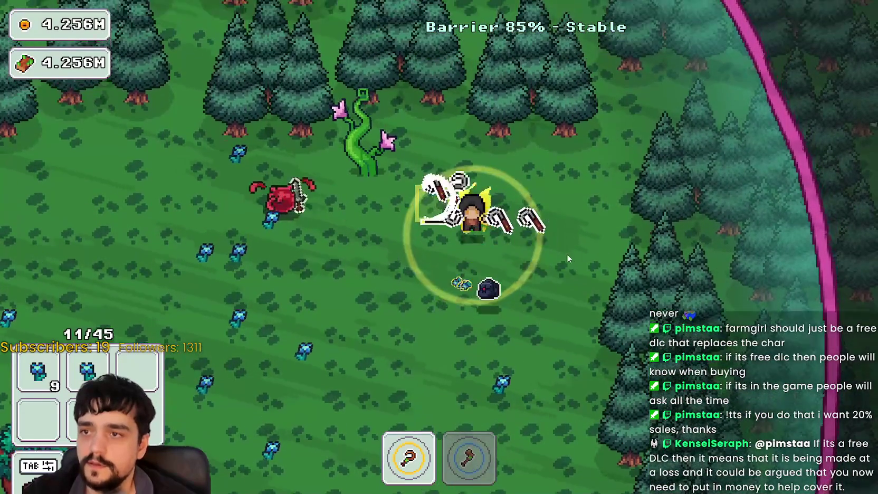
{"action": "key", "text": "s"}
{"action": "key", "text": "a"}
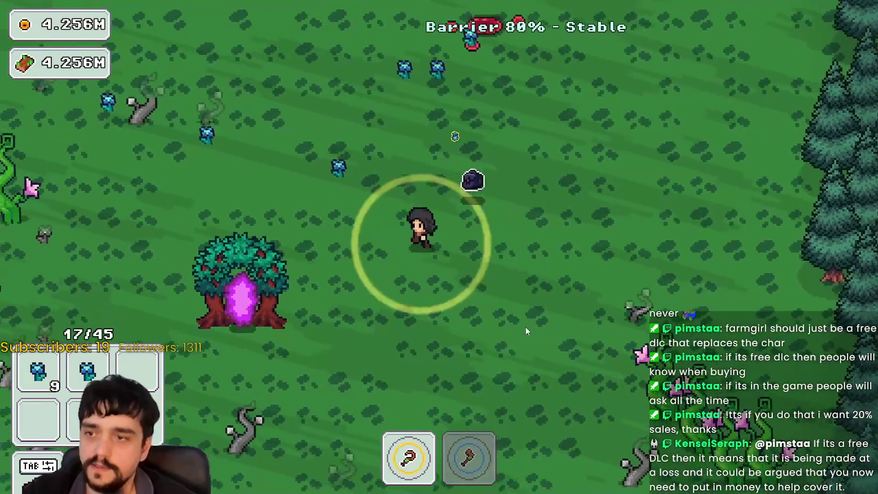
{"action": "key", "text": "w"}
{"action": "key", "text": "a"}
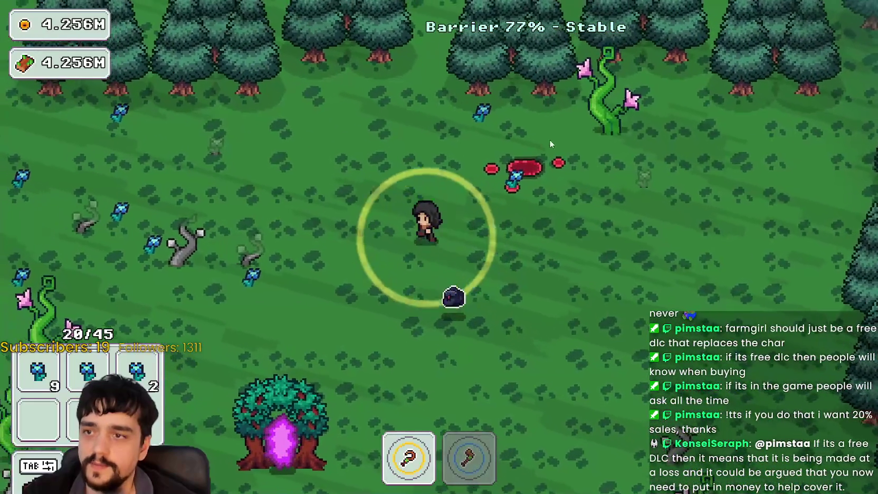
{"action": "key", "text": "s"}
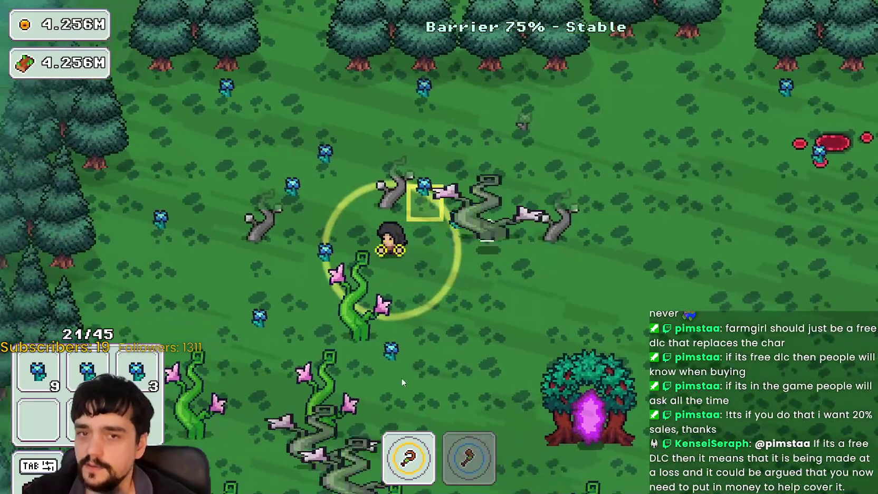
{"action": "key", "text": "s"}
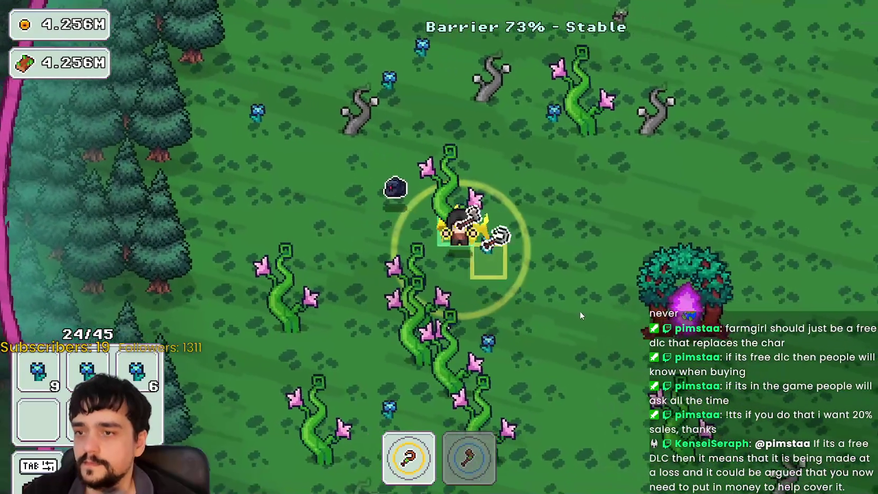
{"action": "key", "text": "s"}
{"action": "key", "text": "a"}
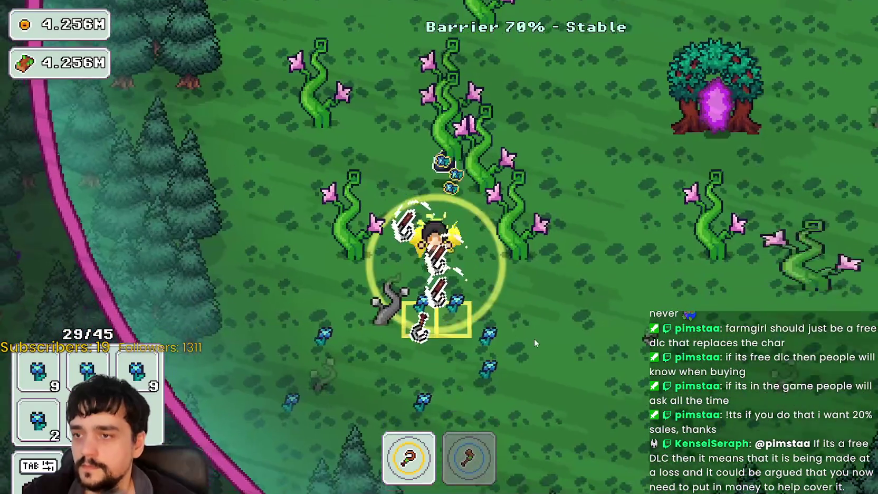
{"action": "key", "text": "w"}
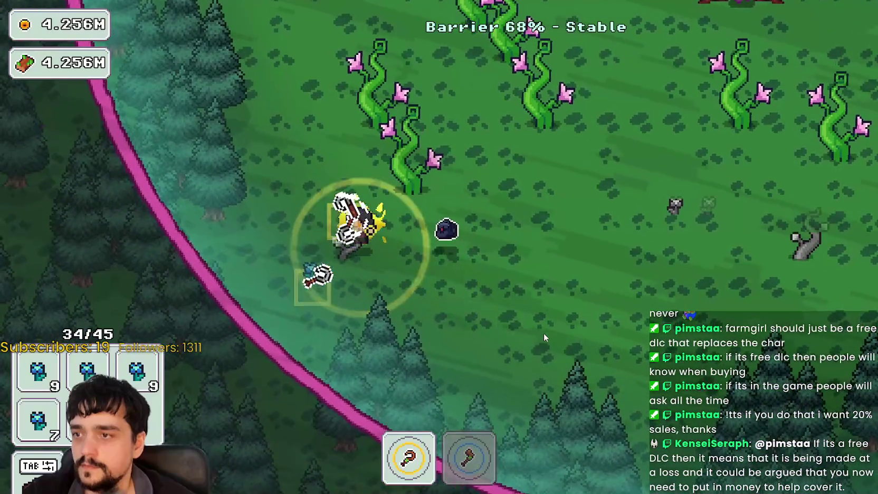
- Alternate between the axe and first tool, chopping plants and vines while collecting flowers
{"action": "key", "text": "2"}
{"action": "key", "text": "w"}
{"action": "key", "text": "d"}
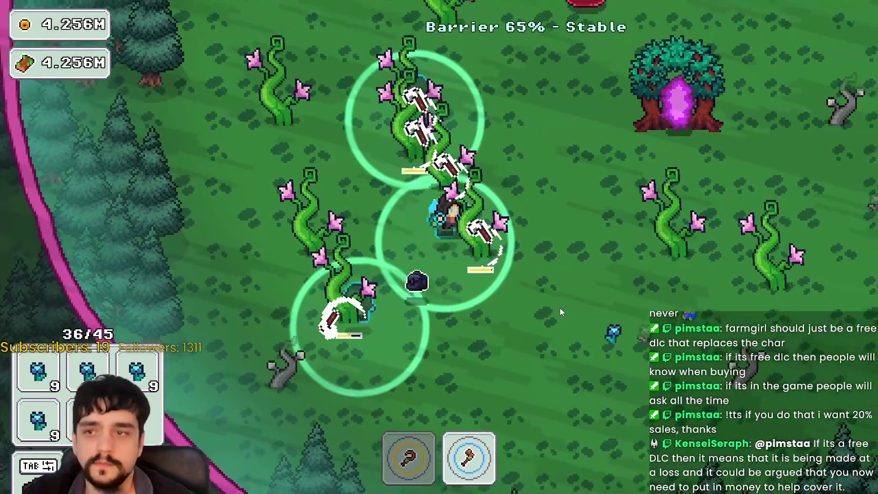
{"action": "key", "text": "d"}
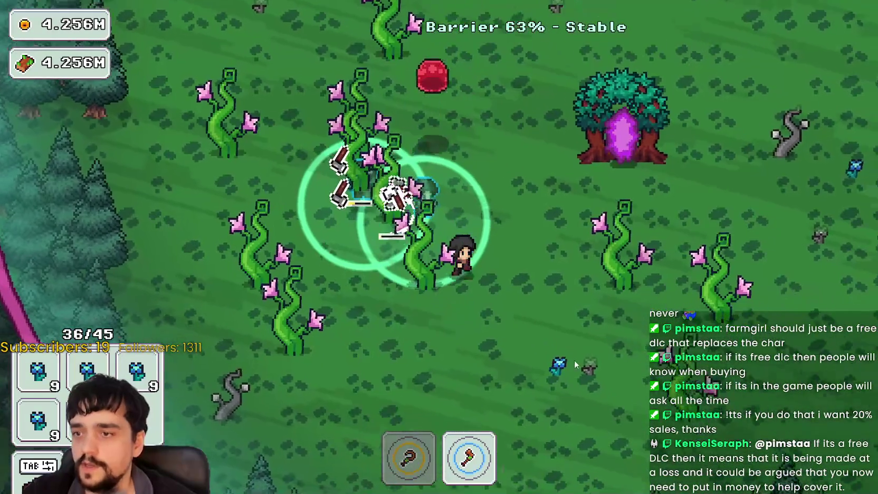
{"action": "key", "text": "s"}
{"action": "key", "text": "d"}
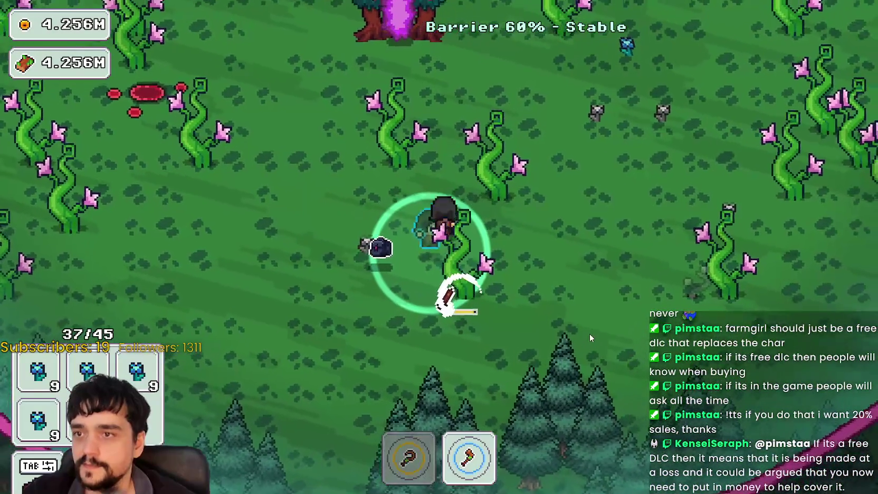
{"action": "key", "text": "w"}
{"action": "key", "text": "1"}
{"action": "key", "text": "d"}
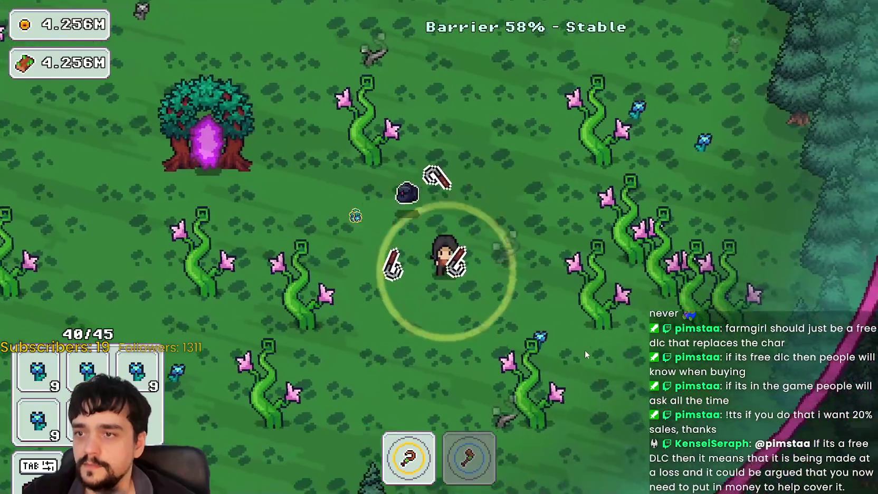
{"action": "key", "text": "s"}
{"action": "key", "text": "w"}
{"action": "key", "text": "2"}
{"action": "key", "text": "d"}
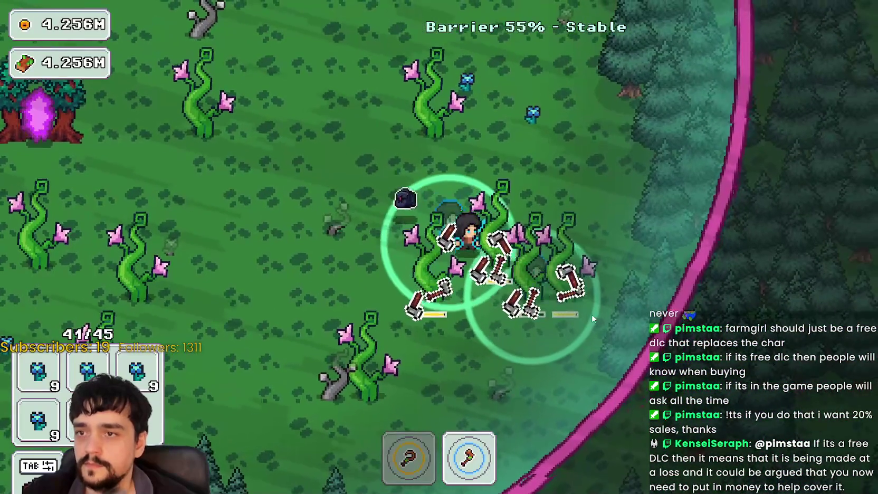
{"action": "key", "text": "a"}
{"action": "key", "text": "w"}
{"action": "key", "text": "w"}
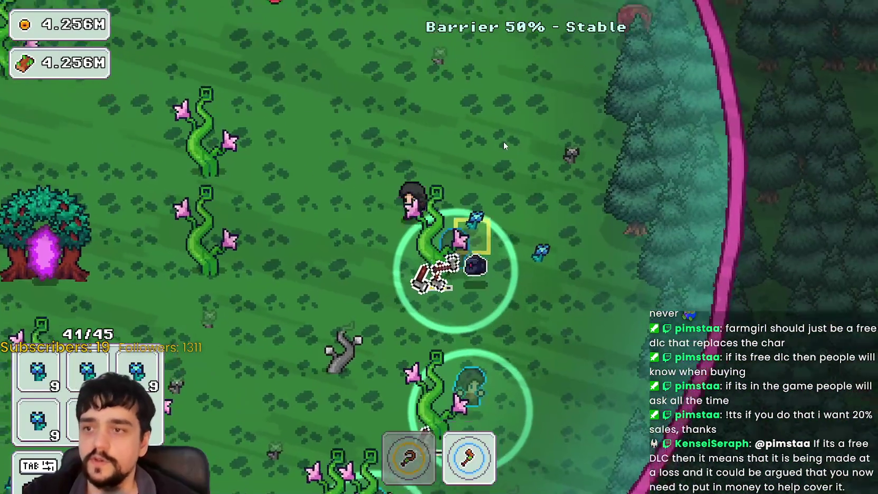
- Gather the last flowers up to 45 plants, exit through the portal tree, and return to the village
{"action": "key", "text": "1"}
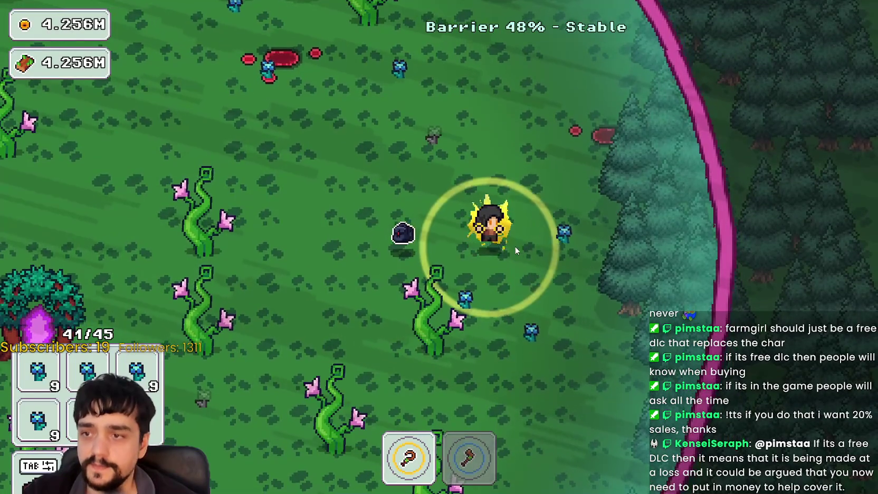
{"action": "key", "text": "w"}
{"action": "key", "text": "d"}
{"action": "key", "text": "s"}
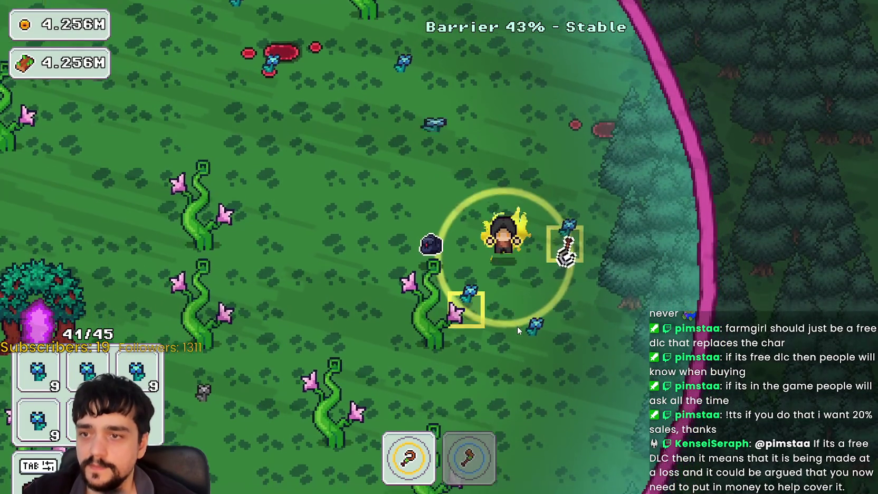
{"action": "key", "text": "a"}
{"action": "key", "text": "2"}
{"action": "key", "text": "s"}
{"action": "key", "text": "d"}
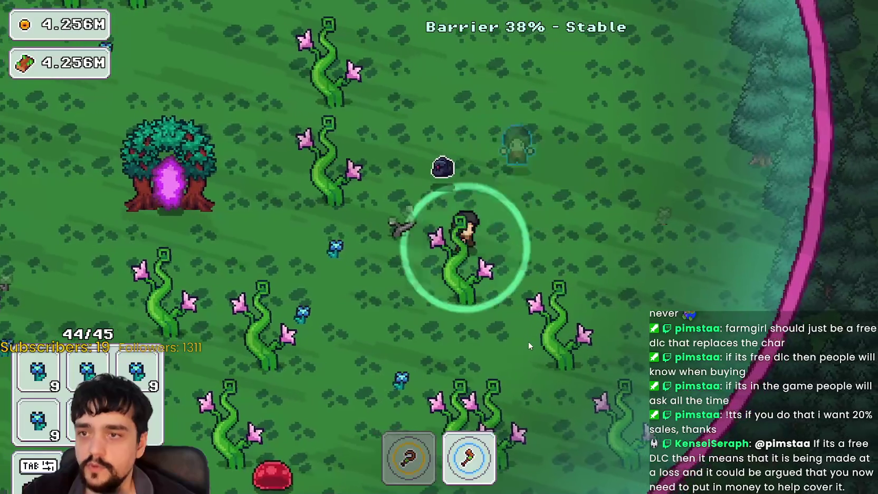
{"action": "key", "text": "w"}
{"action": "key", "text": "a"}
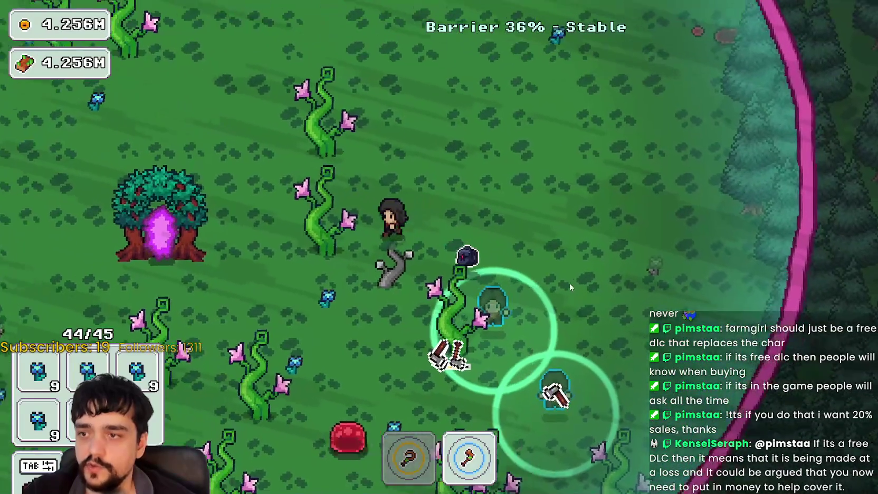
{"action": "key", "text": "a"}
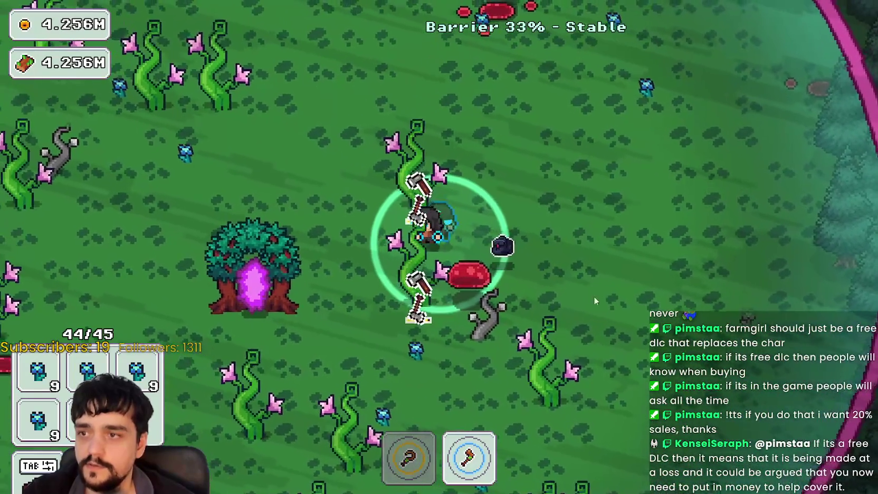
{"action": "key", "text": "d"}
{"action": "key", "text": "s"}
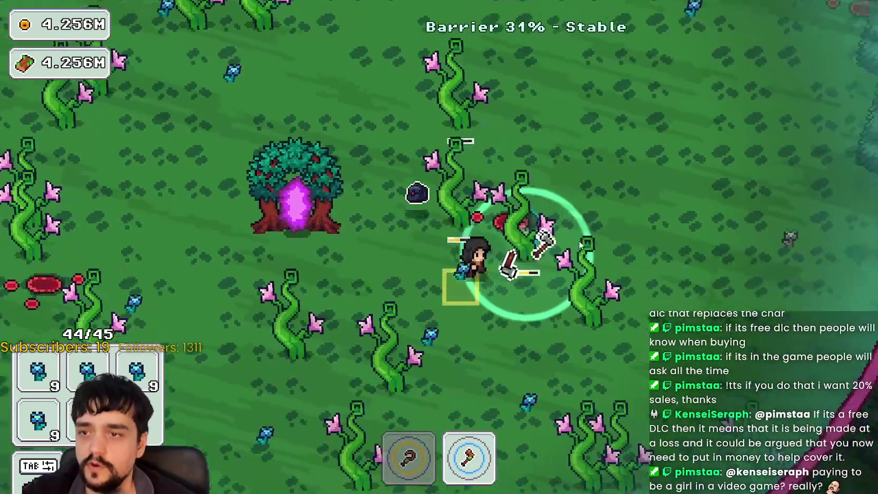
{"action": "key", "text": "a"}
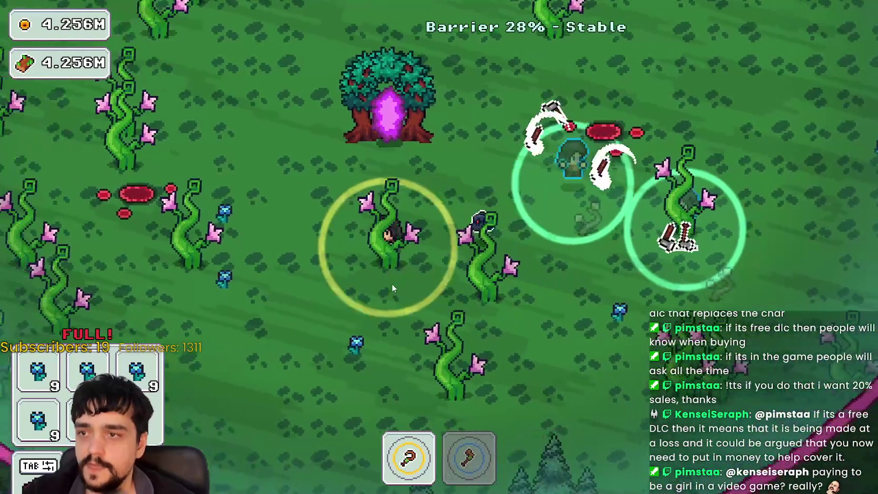
{"action": "key", "text": "w"}
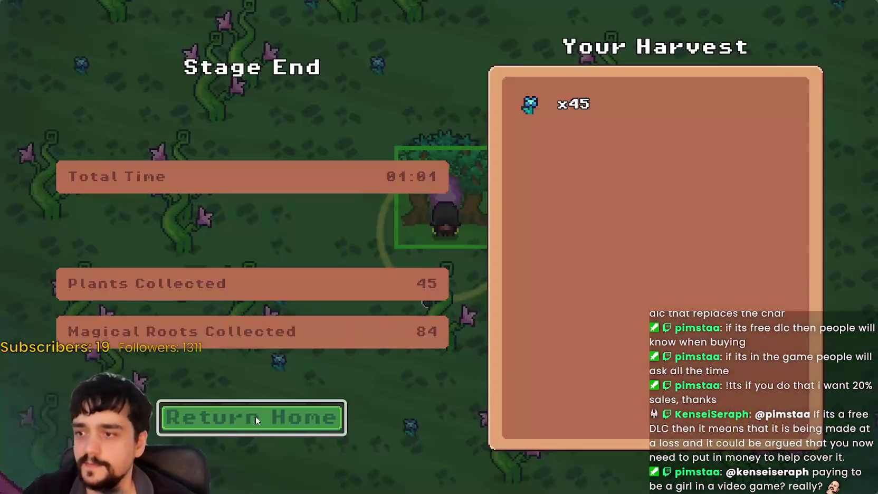
{"action": "left_click", "coordinate": [256, 416]}
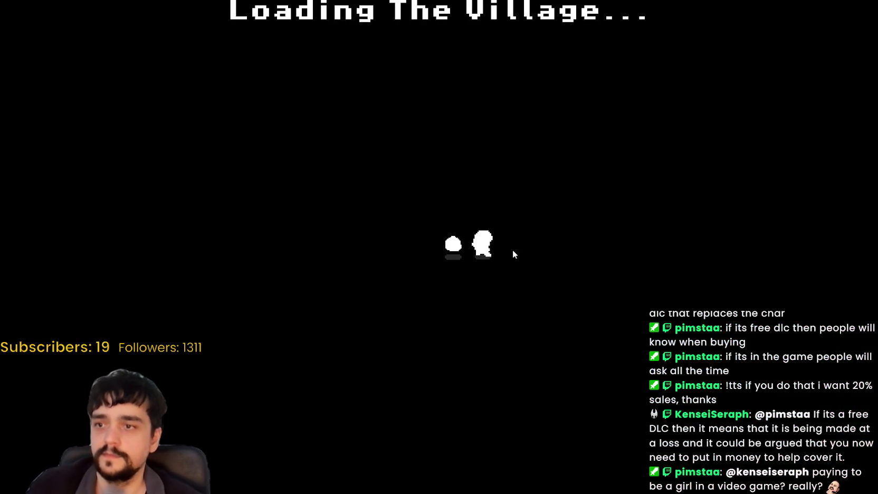
- Restock the top, lower-right and upper-right market stalls until the bag reads 0/45
{"action": "key", "text": "d"}
{"action": "key", "text": "a"}
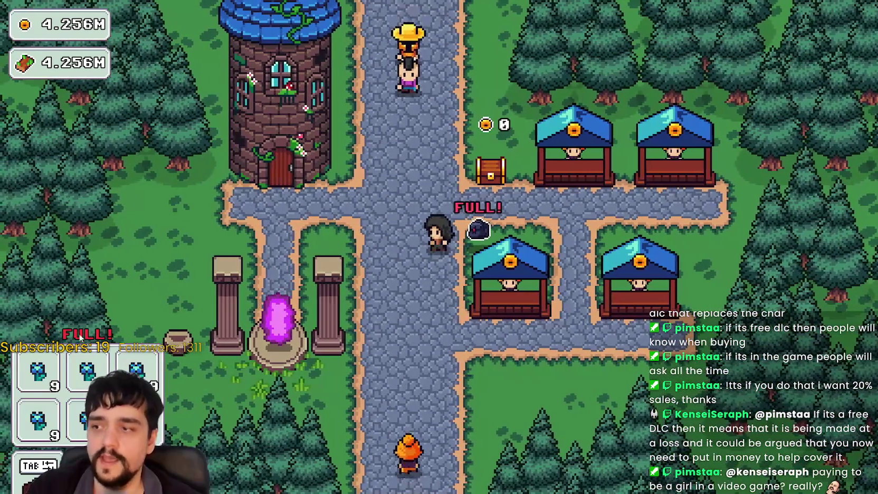
{"action": "key", "text": "d"}
{"action": "key", "text": "w"}
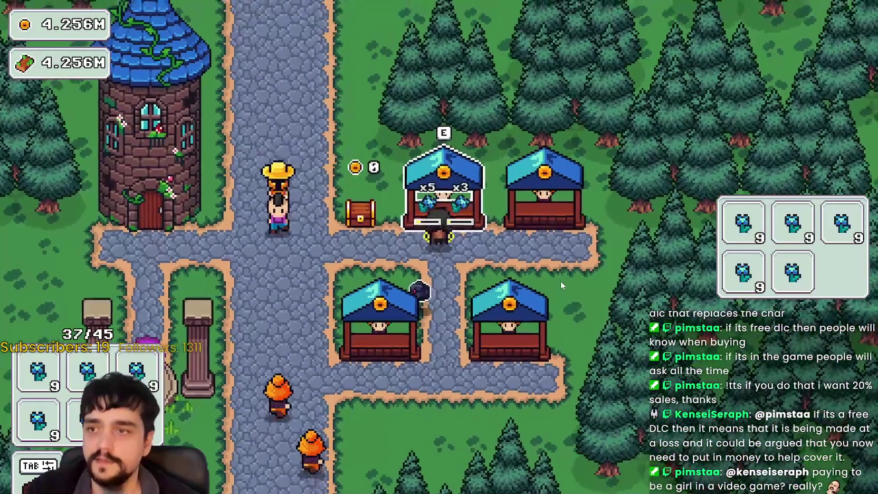
{"action": "key", "text": "d"}
{"action": "key", "text": "a"}
{"action": "key", "text": "s"}
{"action": "key", "text": "s"}
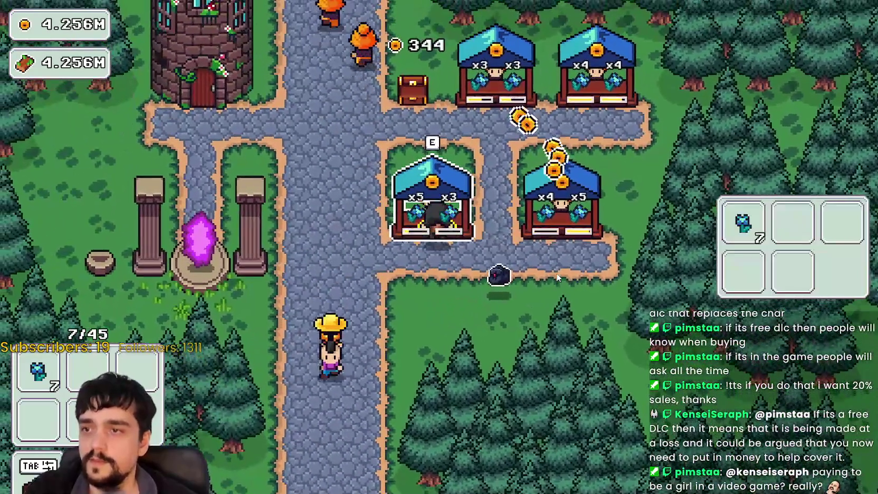
{"action": "key", "text": "w"}
{"action": "key", "text": "d"}
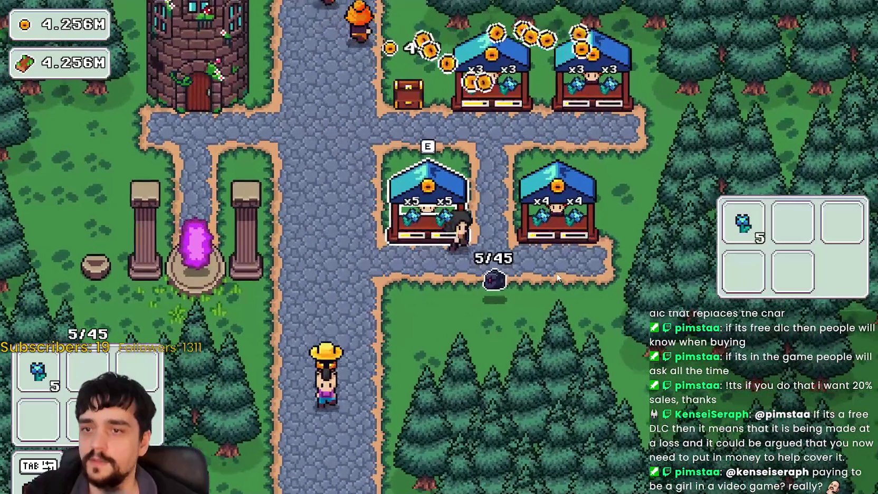
- Walk over to the coin chest to collect the sale coins
{"action": "key", "text": "a"}
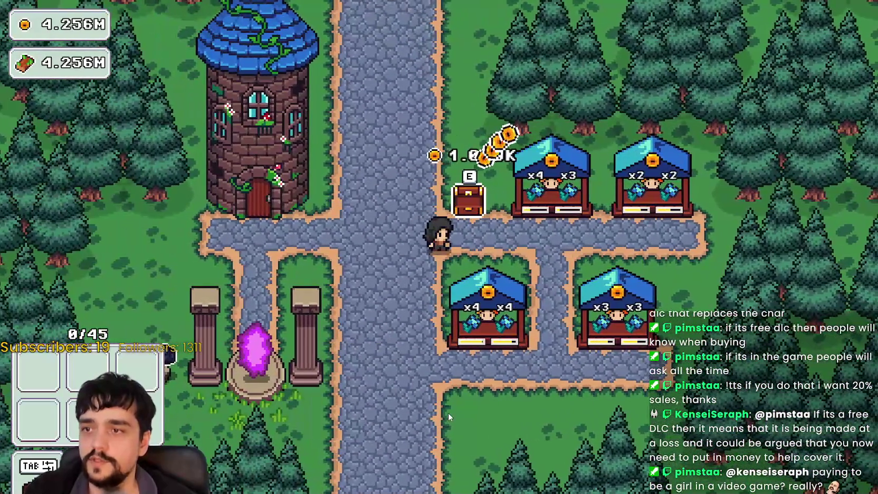
{"action": "key", "text": "w"}
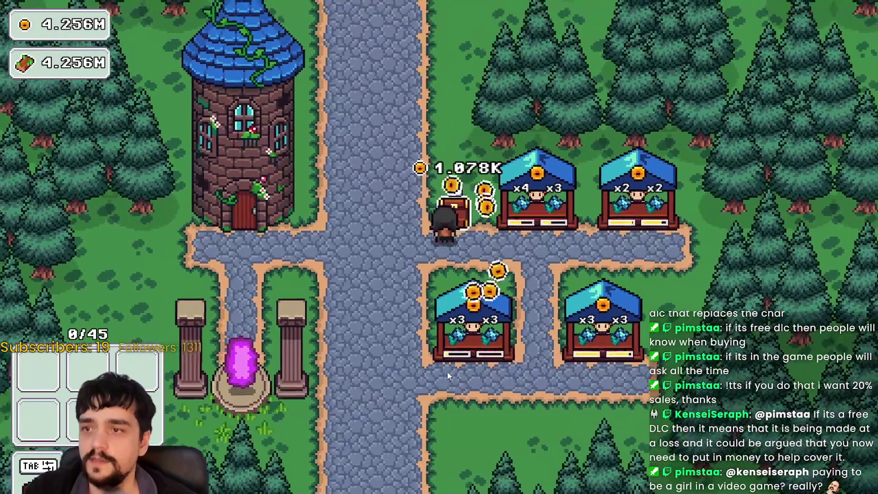
{"action": "key", "text": "a"}
{"action": "key", "text": "d"}
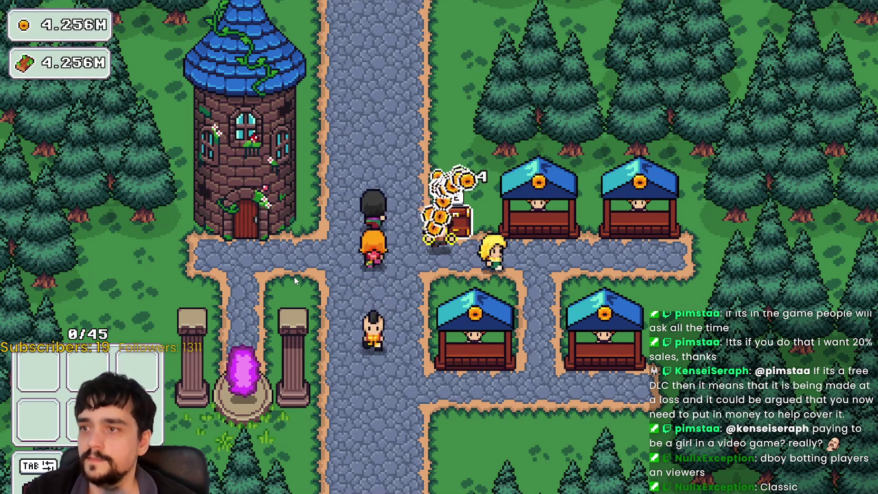
{"action": "key", "text": "a"}
{"action": "key", "text": "p"}
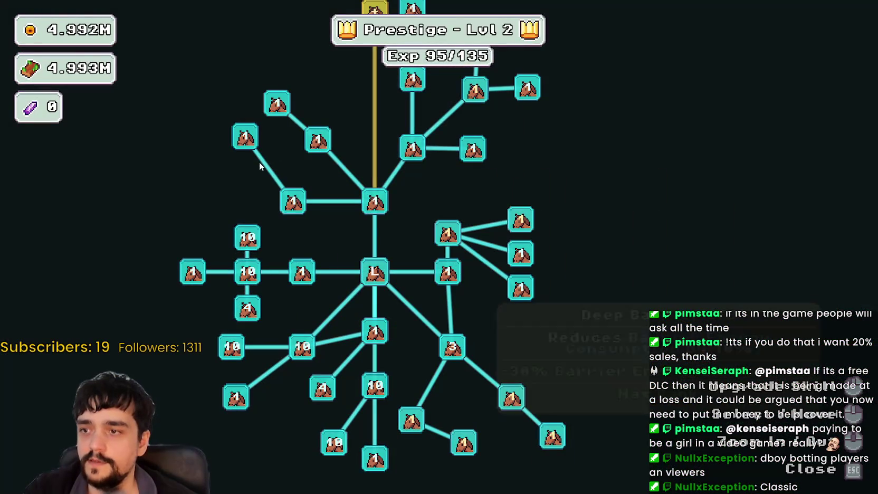
{"action": "key", "text": "w"}
{"action": "key", "text": "s"}
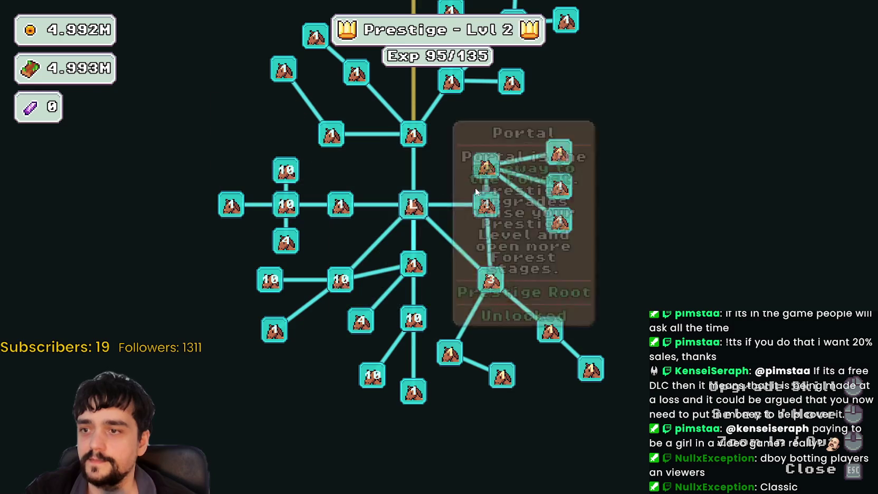
{"action": "key", "text": "Escape"}
{"action": "key", "text": "e"}
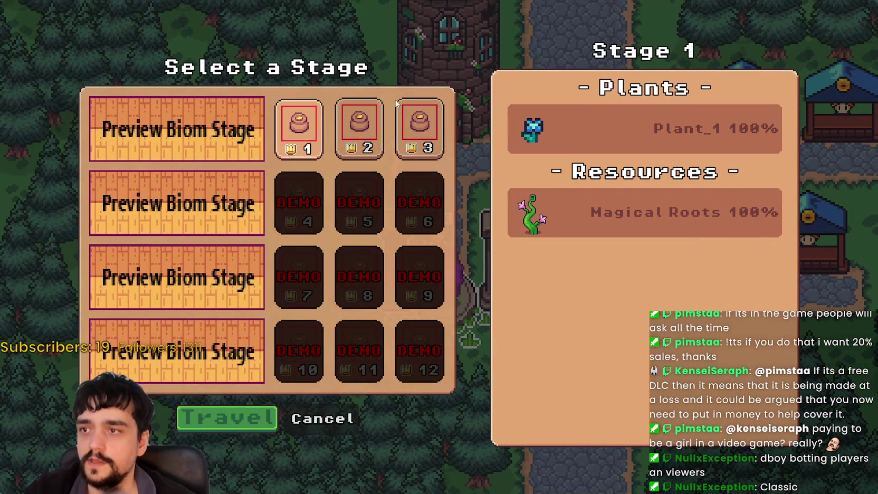
{"action": "left_click", "coordinate": [368, 136]}
{"action": "left_click", "coordinate": [419, 129]}
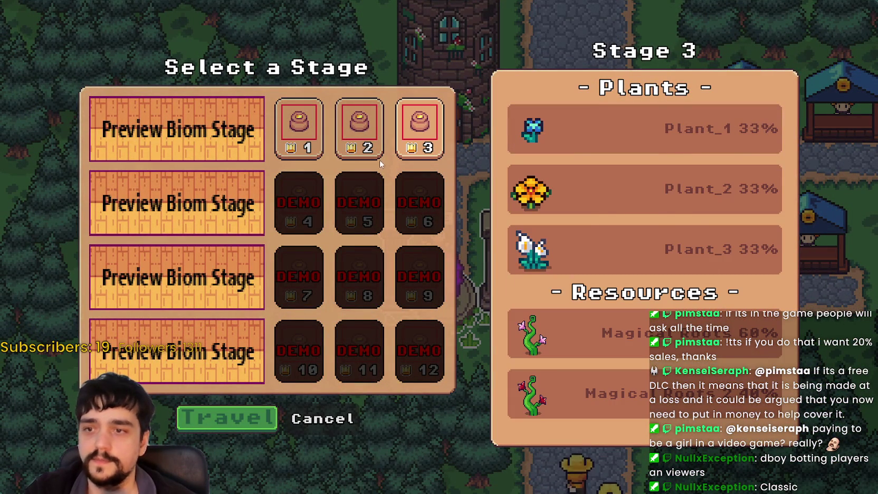
{"action": "left_click", "coordinate": [359, 129]}
{"action": "left_click", "coordinate": [300, 149]}
{"action": "left_click", "coordinate": [419, 131]}
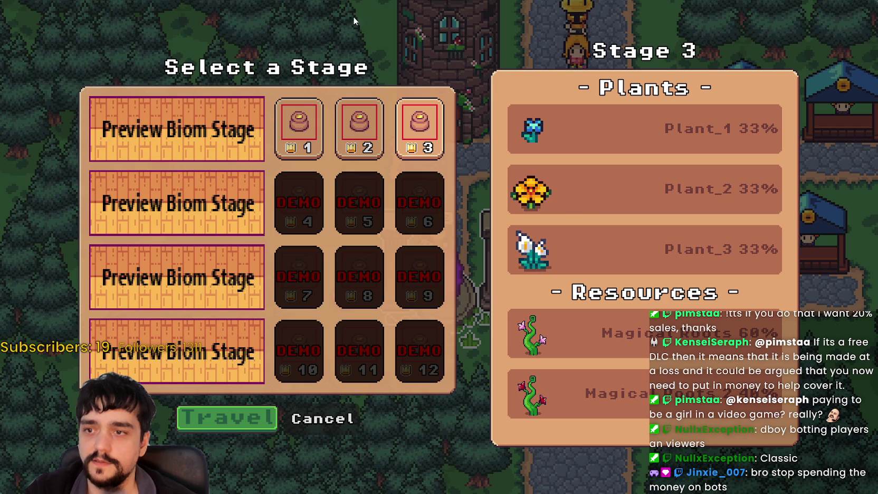
{"action": "left_click", "coordinate": [322, 418]}
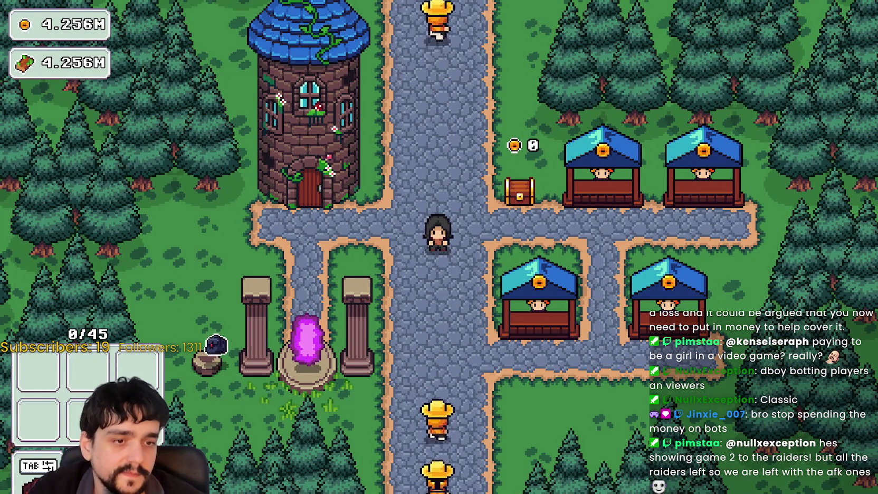
- Alt-Tab out of the game to the browser showing SteamDB and the Steam store page
{"action": "key", "text": "alt+Tab"}
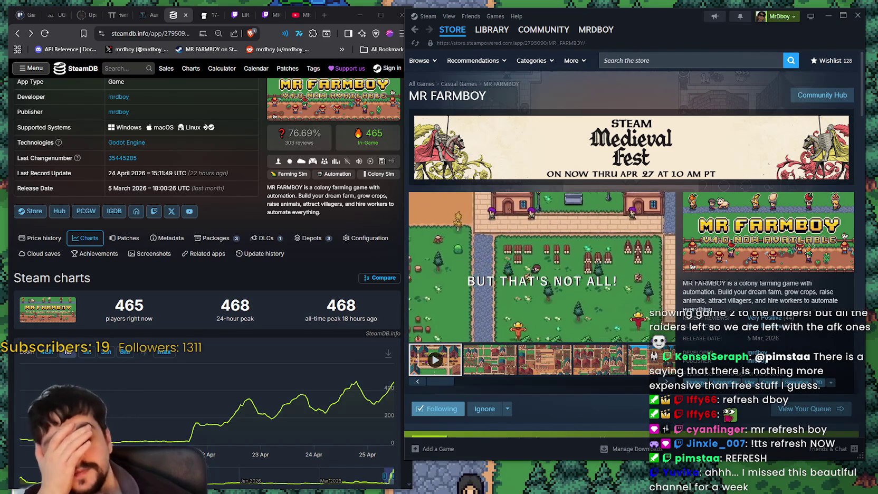
{"action": "scroll", "coordinate": [222, 327], "scroll_direction": "down", "scroll_amount": 1}
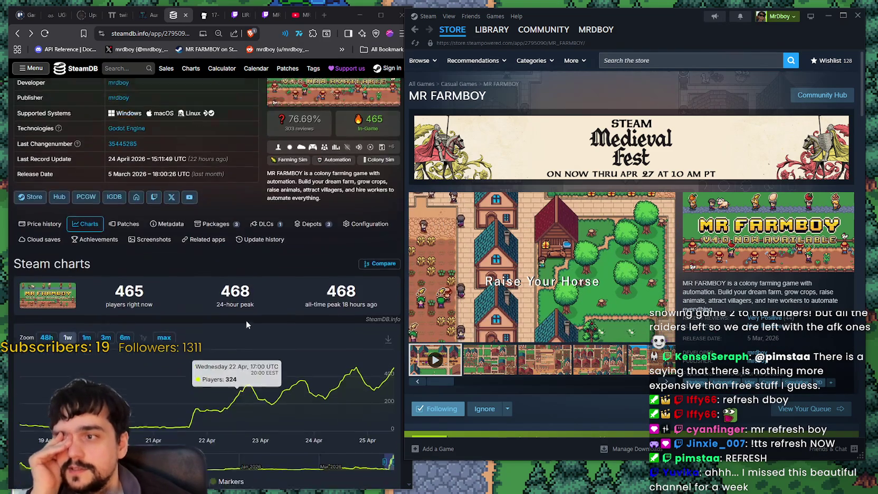
{"action": "scroll", "coordinate": [246, 320], "scroll_direction": "up", "scroll_amount": 2}
{"action": "right_click", "coordinate": [245, 265]}
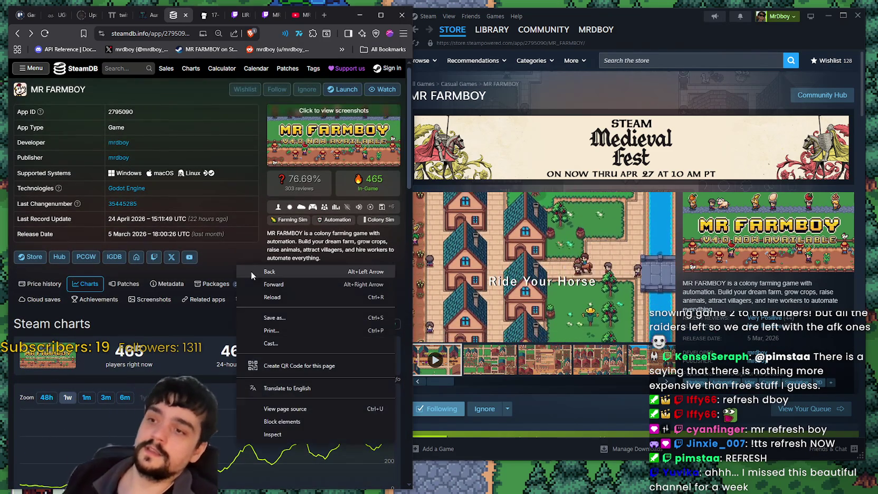
{"action": "left_click", "coordinate": [288, 303]}
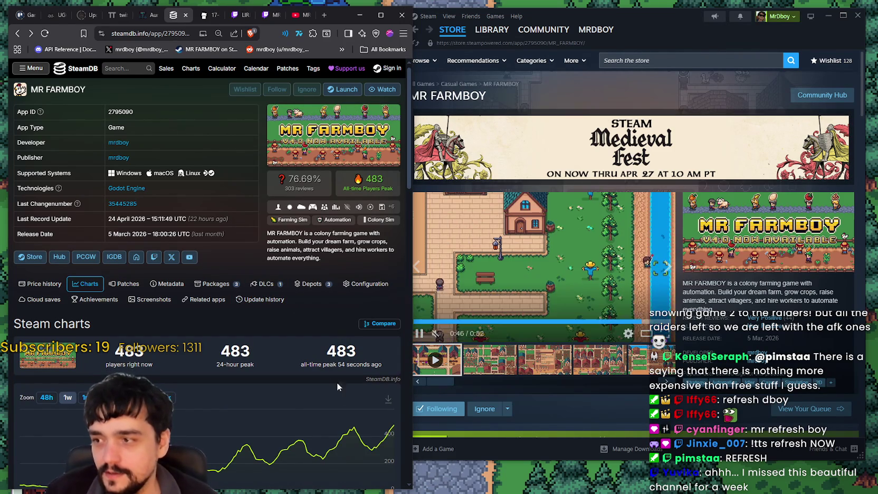
{"action": "scroll", "coordinate": [334, 378], "scroll_direction": "down", "scroll_amount": 1}
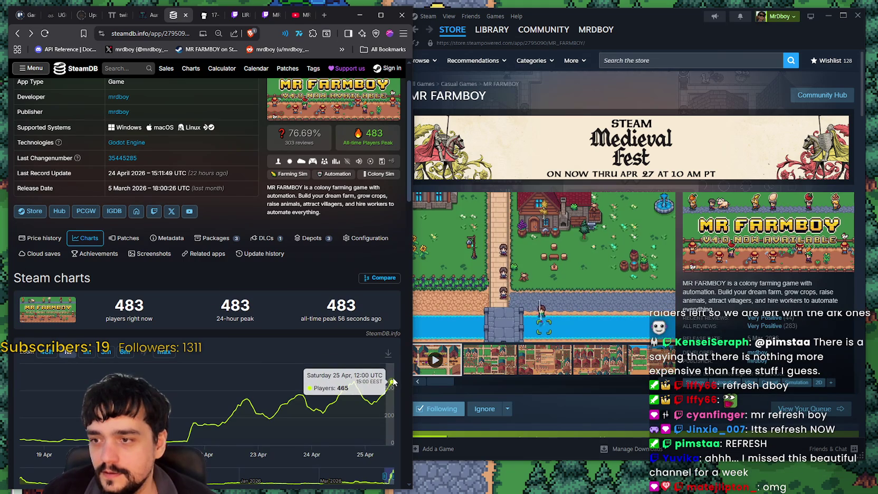
{"action": "scroll", "coordinate": [393, 381], "scroll_direction": "up", "scroll_amount": 1}
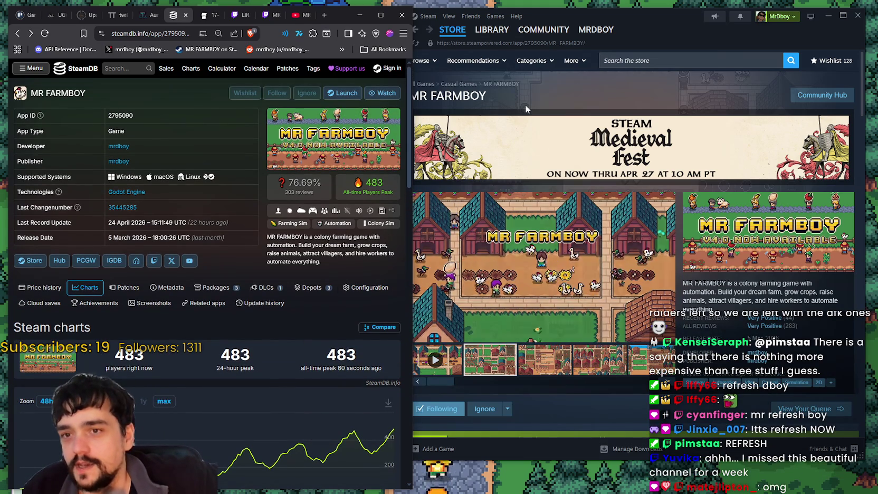
{"action": "scroll", "coordinate": [393, 386], "scroll_direction": "down", "scroll_amount": 1}
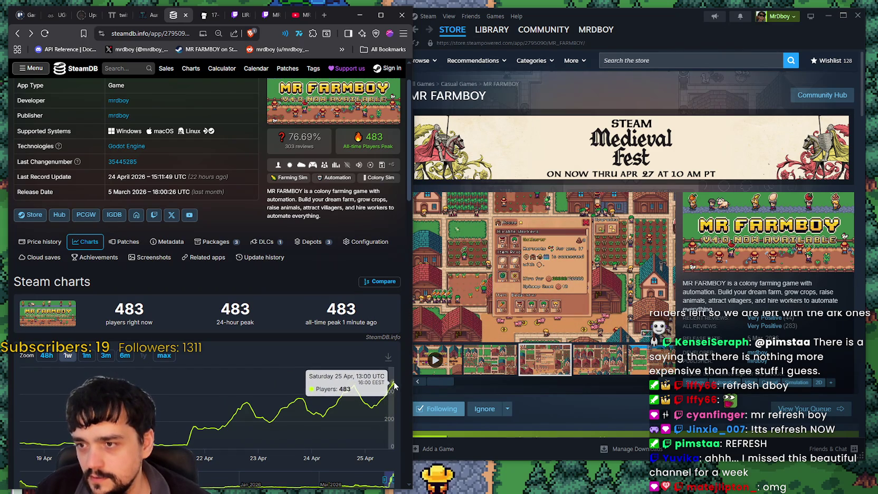
{"action": "scroll", "coordinate": [401, 264], "scroll_direction": "up", "scroll_amount": 1}
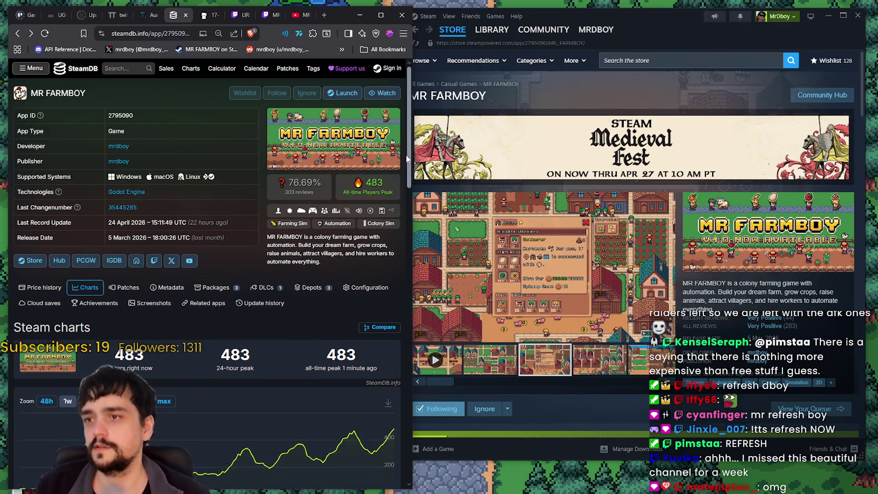
{"action": "scroll", "coordinate": [410, 160], "scroll_direction": "down", "scroll_amount": 1}
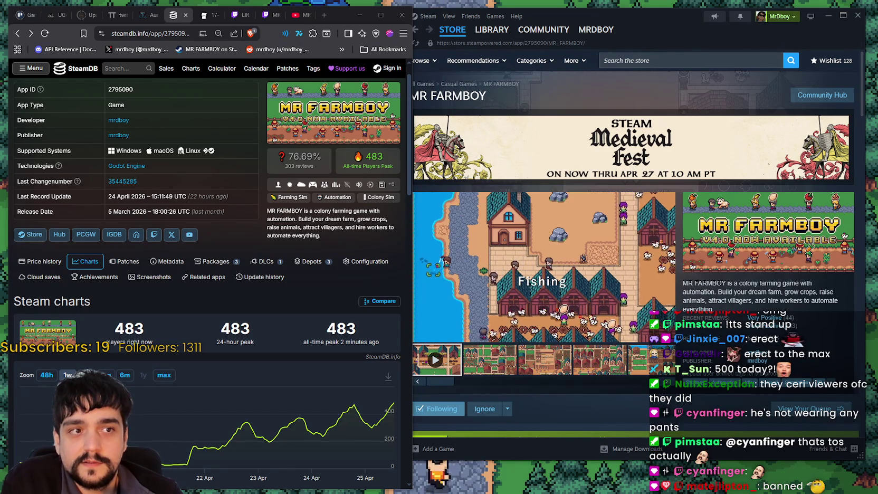
{"action": "mouse_move", "coordinate": [877, 152]}
{"action": "left_mouse_down"}
{"action": "mouse_move", "coordinate": [858, 154]}
{"action": "mouse_move", "coordinate": [616, 43]}
{"action": "left_mouse_up"}
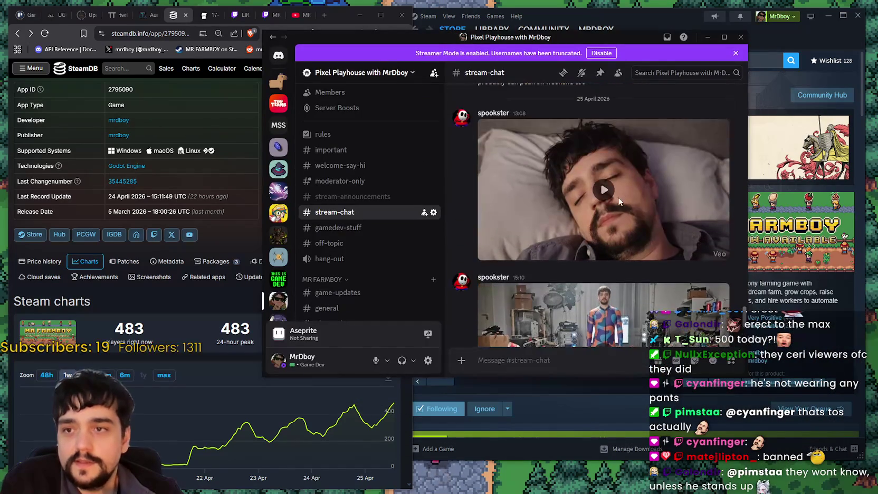
- Play the first stream-chat video, scroll up, and open the NEED POSITIVE MR FARMBOY REVIEWS image zoomed in
{"action": "left_click", "coordinate": [606, 191]}
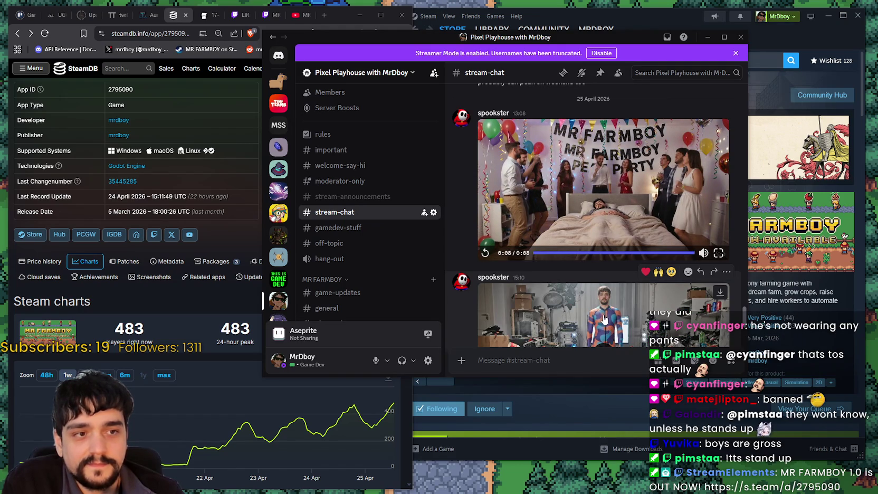
{"action": "scroll", "coordinate": [605, 326], "scroll_direction": "up", "scroll_amount": 10}
{"action": "scroll", "coordinate": [637, 284], "scroll_direction": "up", "scroll_amount": 1}
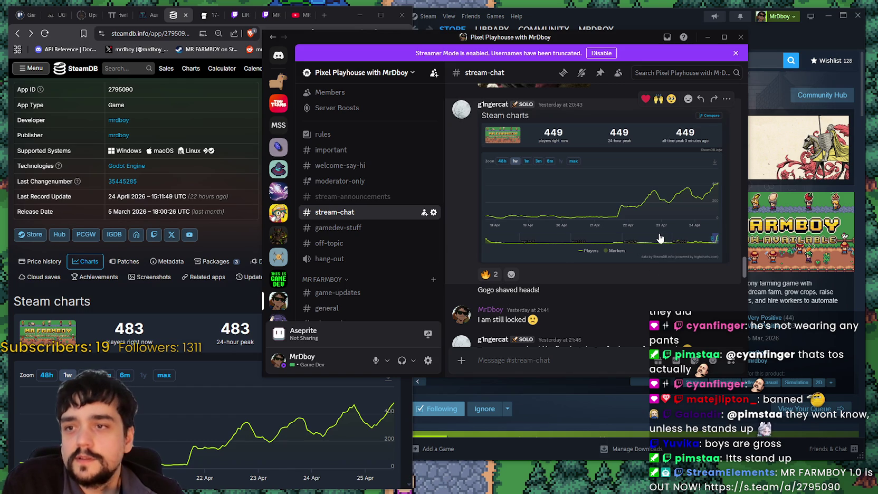
{"action": "scroll", "coordinate": [662, 237], "scroll_direction": "up", "scroll_amount": 10}
{"action": "scroll", "coordinate": [548, 264], "scroll_direction": "up", "scroll_amount": 15}
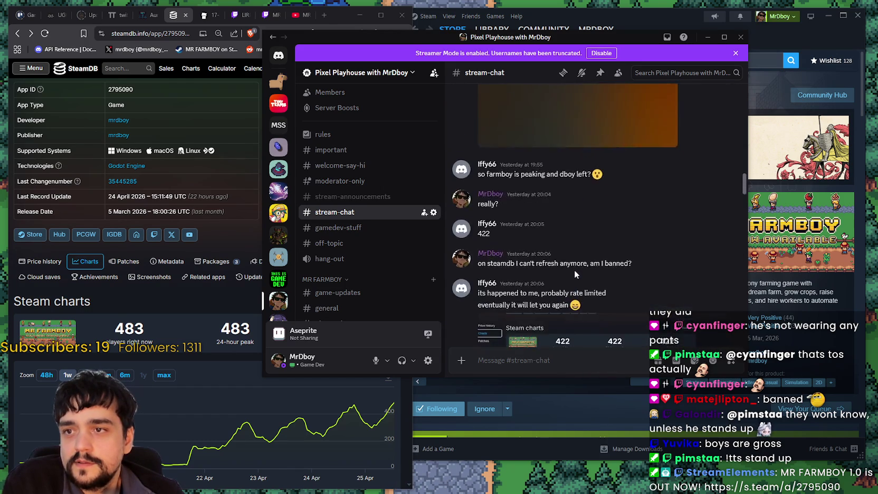
{"action": "scroll", "coordinate": [574, 271], "scroll_direction": "up", "scroll_amount": 15}
{"action": "scroll", "coordinate": [577, 269], "scroll_direction": "up", "scroll_amount": 2}
{"action": "left_click", "coordinate": [586, 207]}
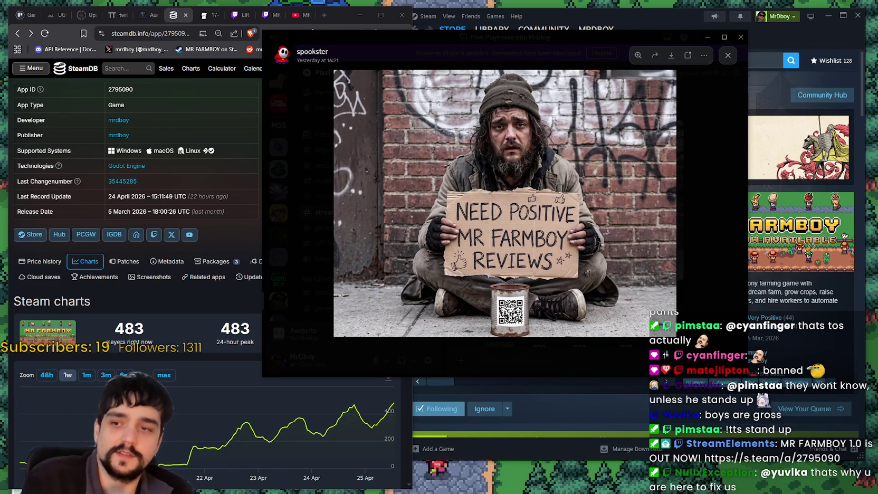
{"action": "left_click", "coordinate": [560, 309]}
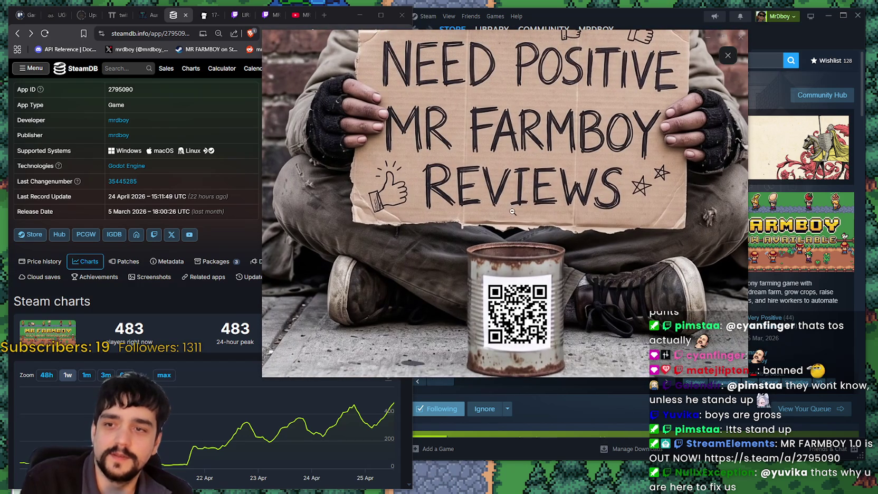
- Zoom out of the NEED POSITIVE photo and close it back to stream-chat
{"action": "left_click", "coordinate": [531, 180]}
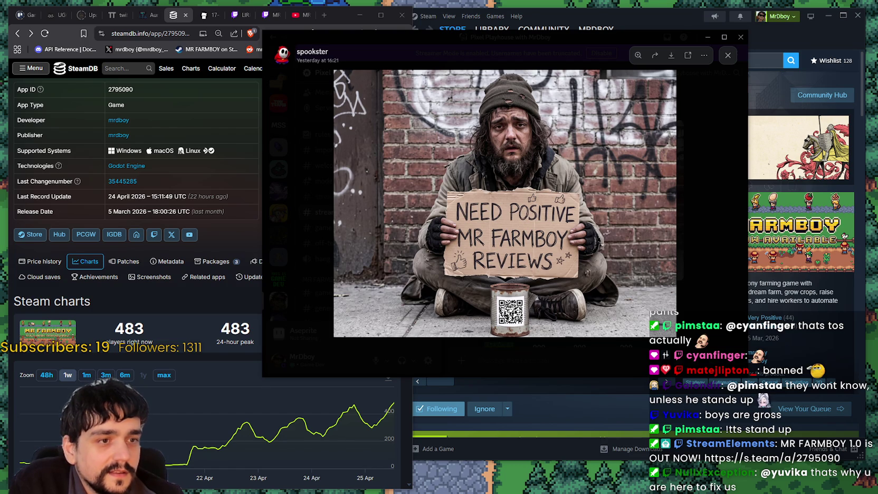
{"action": "left_click", "coordinate": [617, 63]}
{"action": "scroll", "coordinate": [579, 264], "scroll_direction": "up", "scroll_amount": 10}
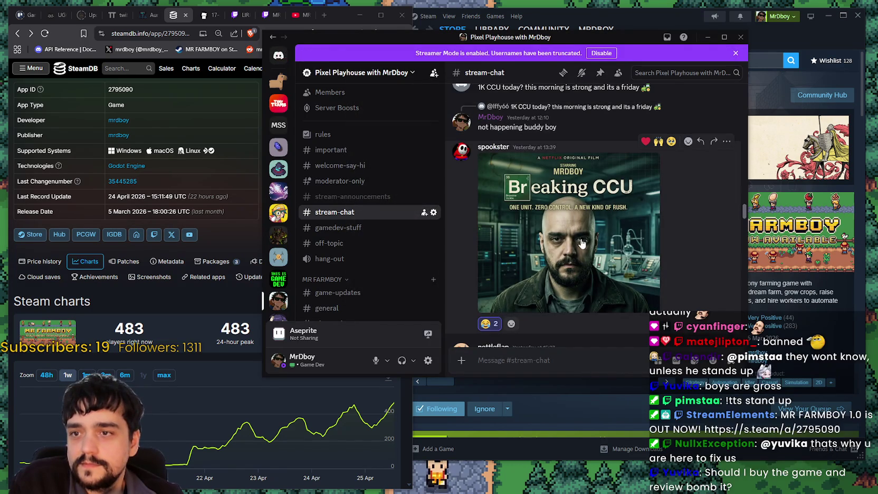
- Open the Breaking CCU poster full size, zoom in and out, then close it
{"action": "left_click", "coordinate": [582, 244]}
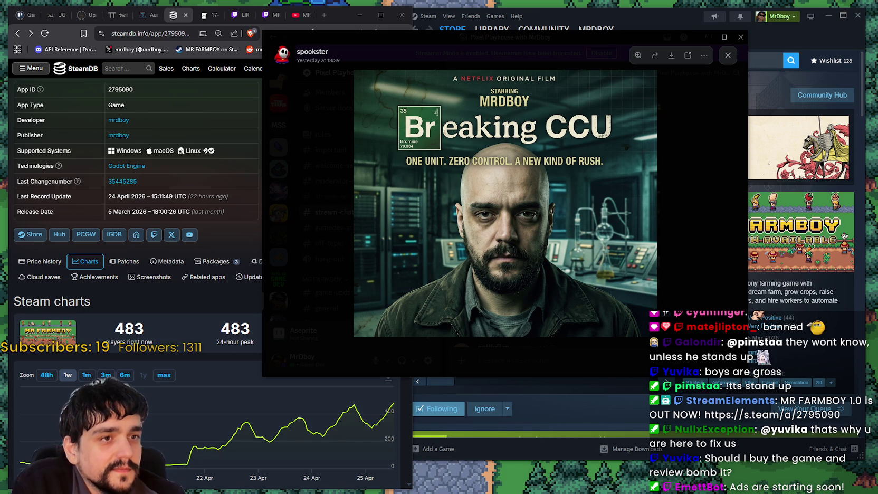
{"action": "left_click", "coordinate": [481, 153]}
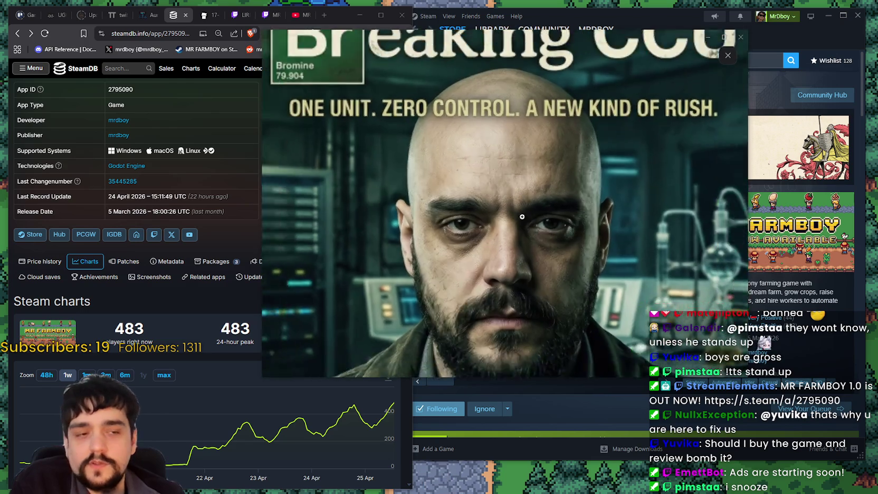
{"action": "left_click", "coordinate": [534, 230]}
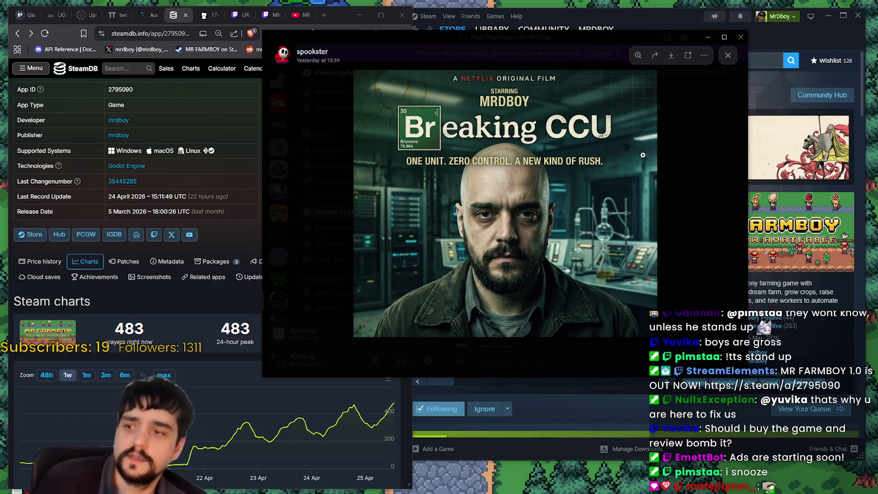
{"action": "left_click", "coordinate": [126, 360]}
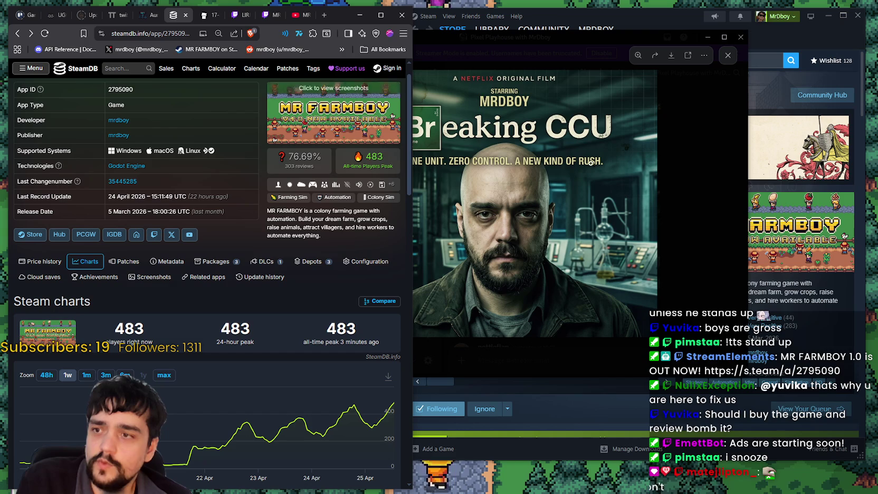
{"action": "left_click", "coordinate": [527, 202]}
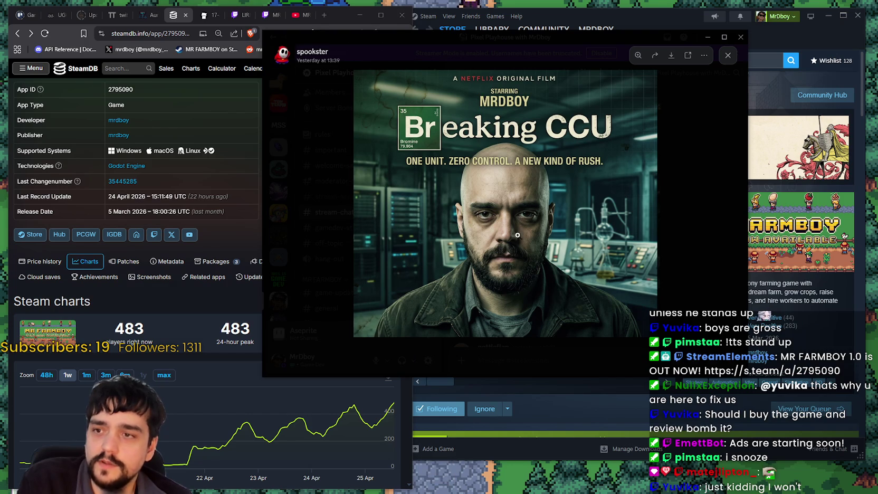
{"action": "left_click_drag", "start_coordinate": [631, 46], "coordinate": [662, 51]}
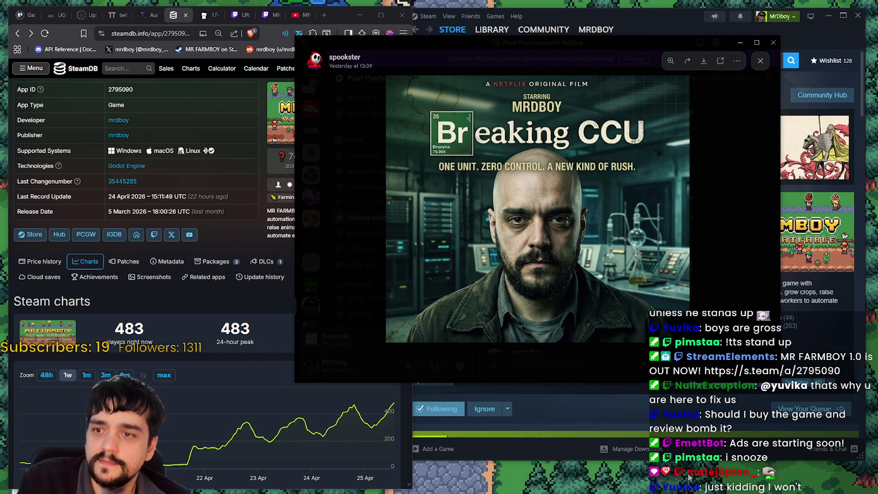
{"action": "left_click", "coordinate": [749, 247]}
{"action": "scroll", "coordinate": [625, 315], "scroll_direction": "up", "scroll_amount": 5}
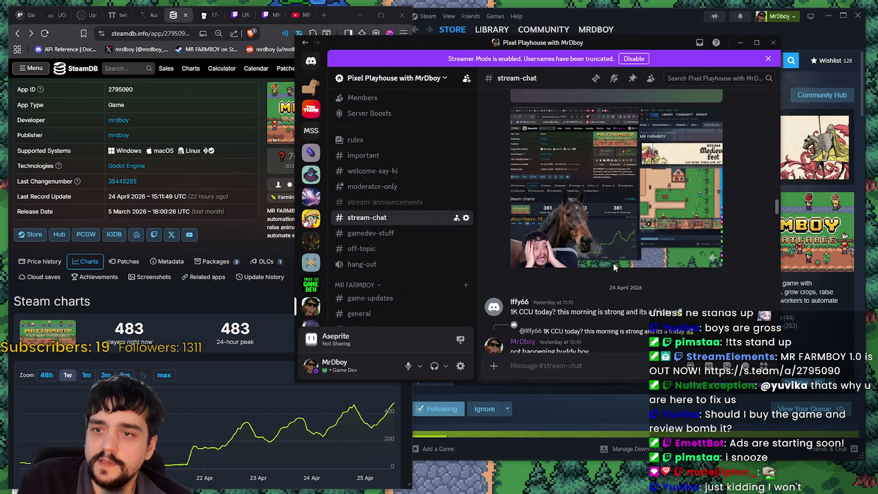
- View the horse screenshot and the retro-computer devstream photo full size, then close them
{"action": "left_click", "coordinate": [594, 201]}
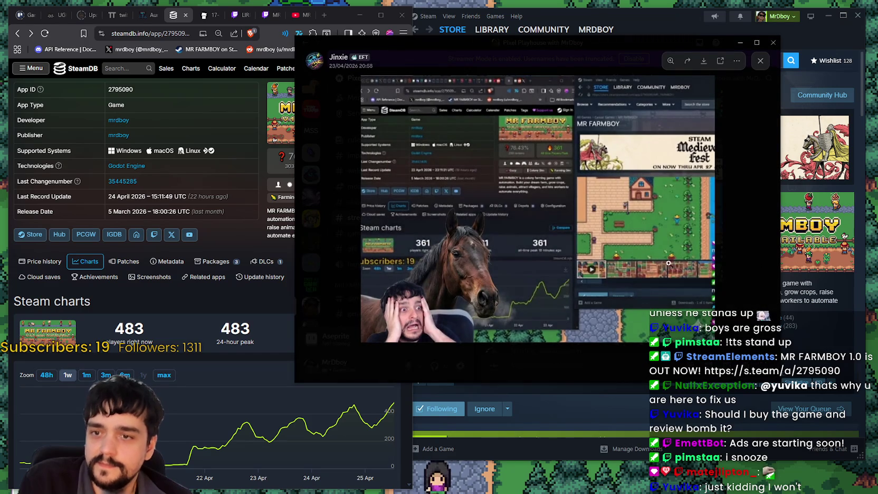
{"action": "left_click", "coordinate": [721, 230]}
{"action": "scroll", "coordinate": [580, 230], "scroll_direction": "up", "scroll_amount": 5}
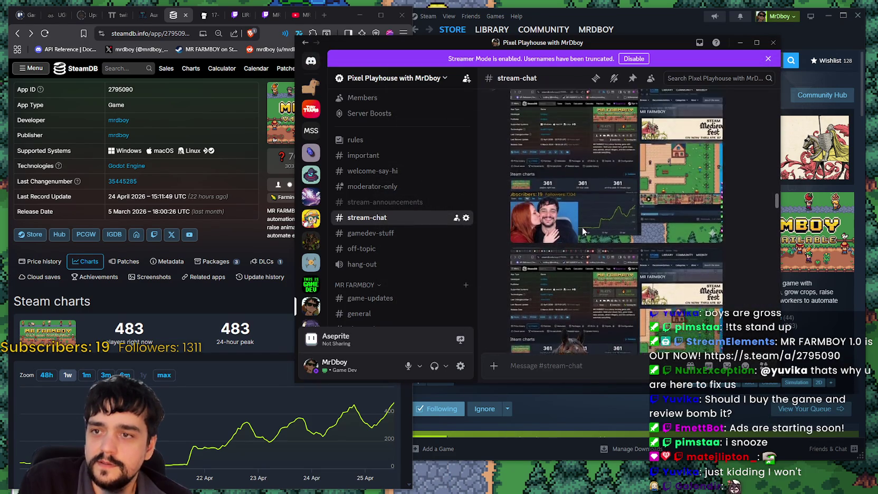
{"action": "scroll", "coordinate": [570, 259], "scroll_direction": "up", "scroll_amount": 3}
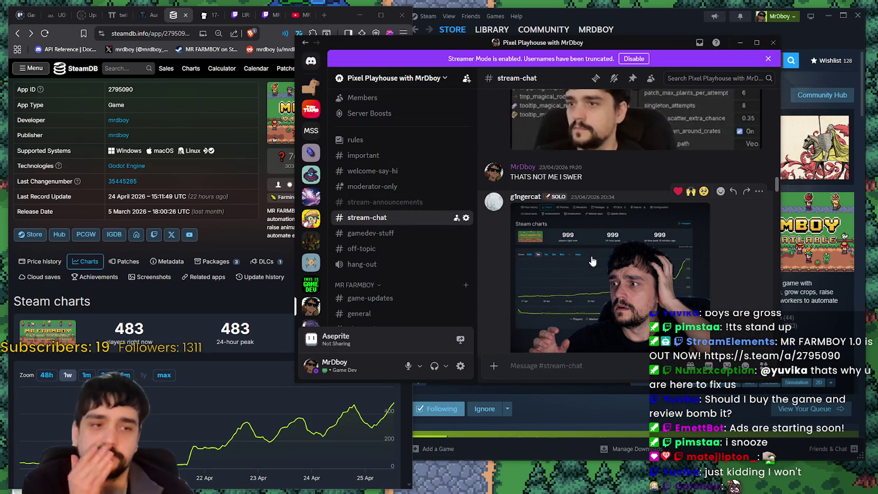
{"action": "scroll", "coordinate": [589, 236], "scroll_direction": "up", "scroll_amount": 8}
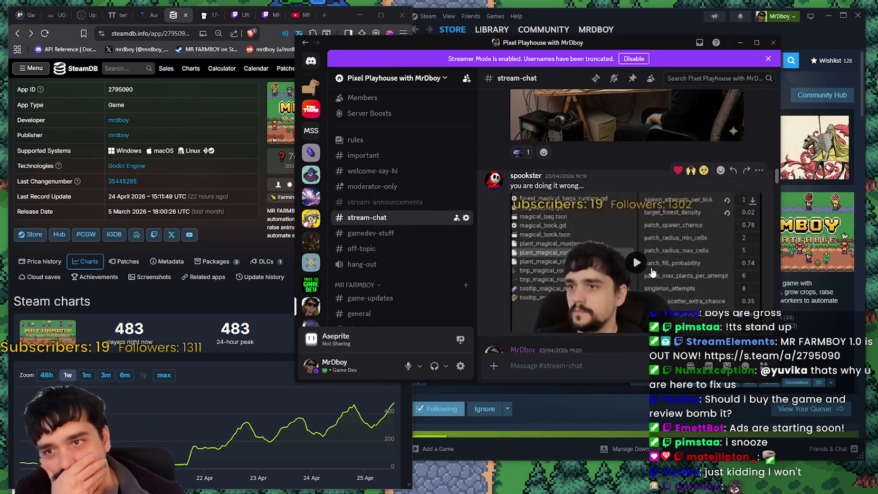
{"action": "left_click", "coordinate": [642, 228]}
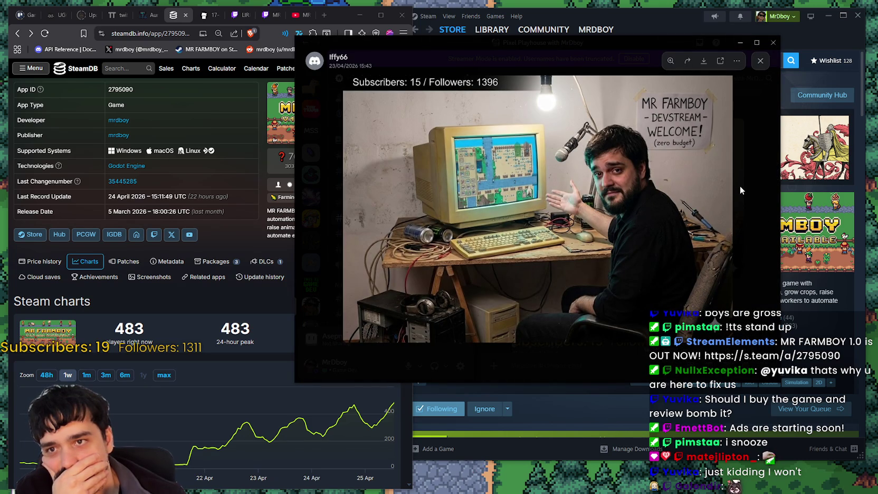
{"action": "left_click", "coordinate": [600, 173]}
{"action": "left_click", "coordinate": [599, 192]}
{"action": "left_click", "coordinate": [759, 221]}
- Play the bodysuit video post and move the Discord window up and left
{"action": "scroll", "coordinate": [638, 264], "scroll_direction": "down", "scroll_amount": 5}
{"action": "scroll", "coordinate": [638, 270], "scroll_direction": "up", "scroll_amount": 10}
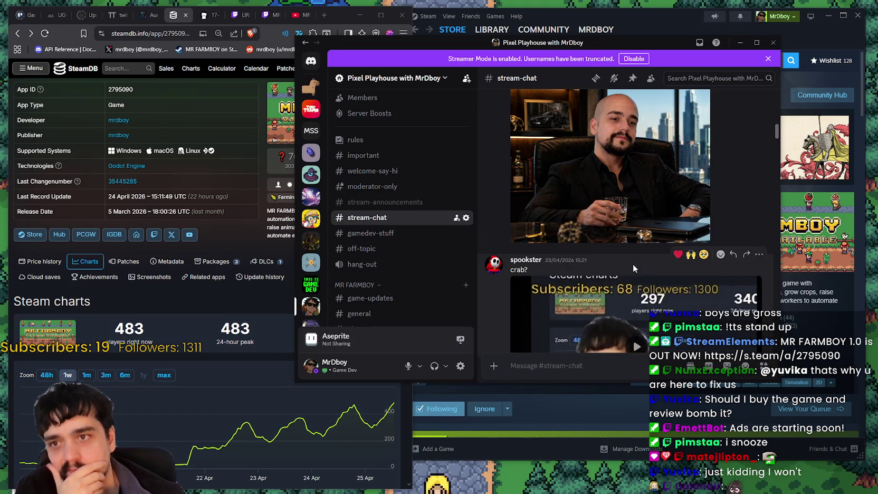
{"action": "scroll", "coordinate": [632, 264], "scroll_direction": "up", "scroll_amount": 5}
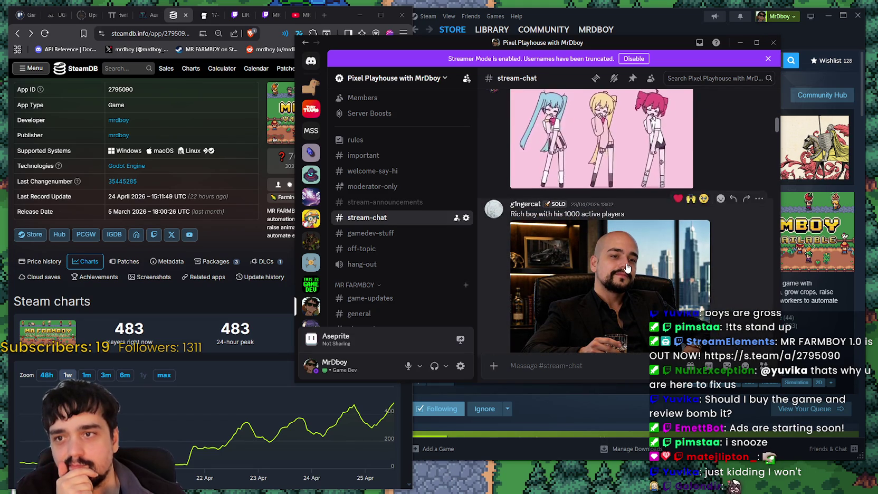
{"action": "scroll", "coordinate": [627, 268], "scroll_direction": "down", "scroll_amount": 5}
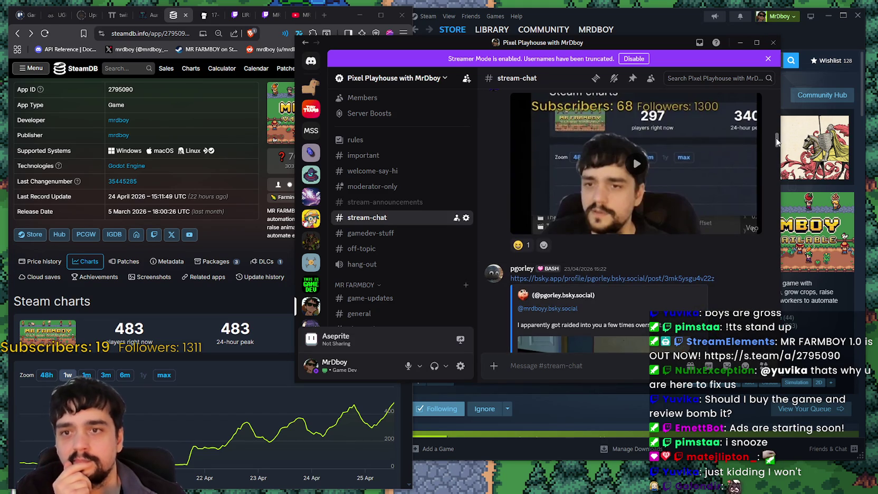
{"action": "scroll", "coordinate": [669, 278], "scroll_direction": "up", "scroll_amount": 5}
{"action": "left_click", "coordinate": [669, 278]}
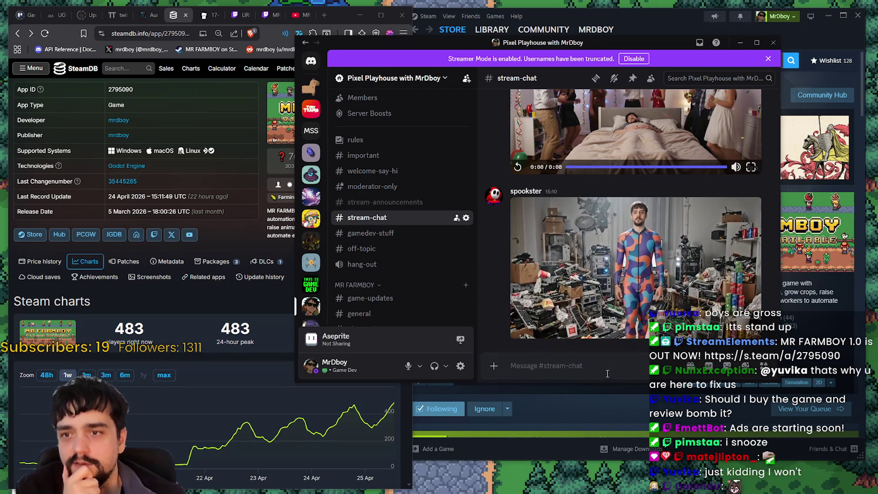
{"action": "left_click_drag", "start_coordinate": [665, 38], "coordinate": [609, 13]}
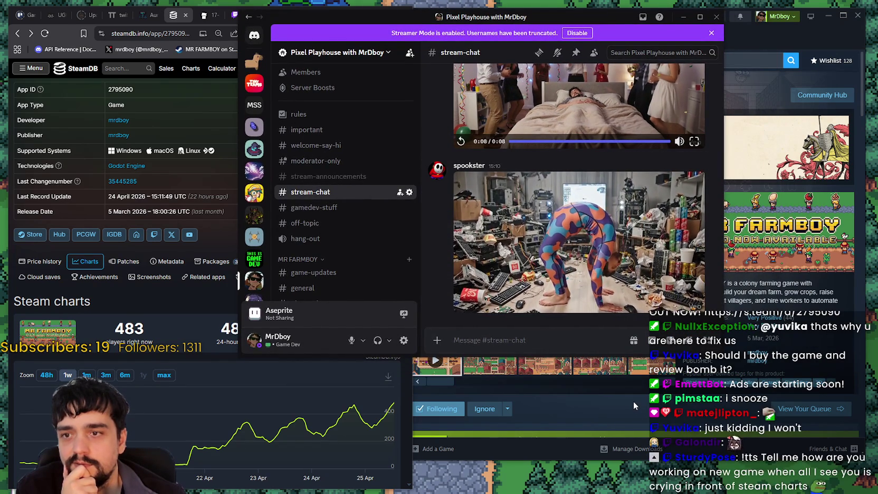
- Hide Discord, reposition the Steam store window, and bring the Most Played Games screenshot into view
{"action": "left_click", "coordinate": [683, 17]}
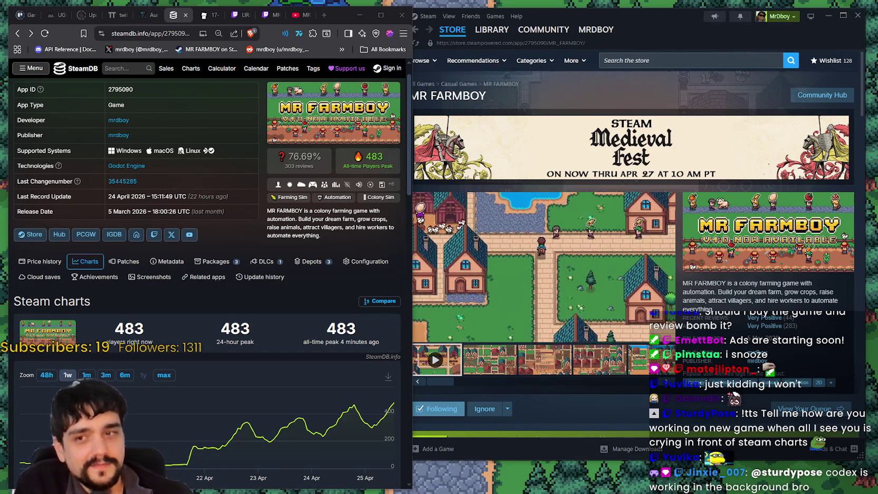
{"action": "left_click", "coordinate": [527, 385]}
{"action": "left_click_drag", "start_coordinate": [524, 386], "coordinate": [449, 382]}
{"action": "left_click_drag", "start_coordinate": [667, 29], "coordinate": [686, 18]}
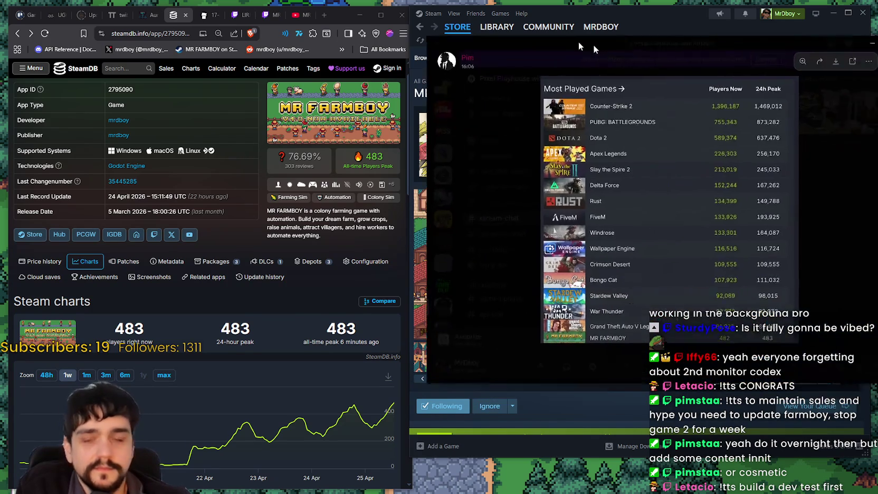
{"action": "left_click_drag", "start_coordinate": [593, 44], "coordinate": [475, 38]}
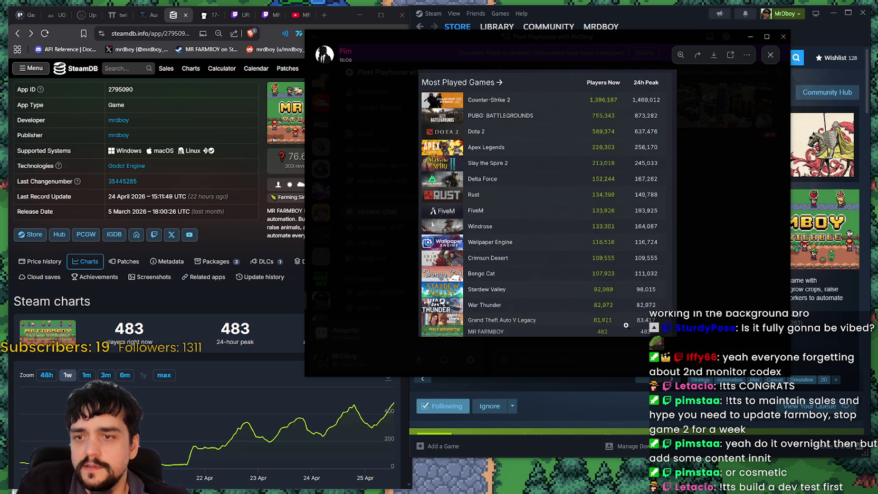
- Zoom in and out on the Most Played Games player counts, then close the screenshot viewer
{"action": "left_click", "coordinate": [443, 333]}
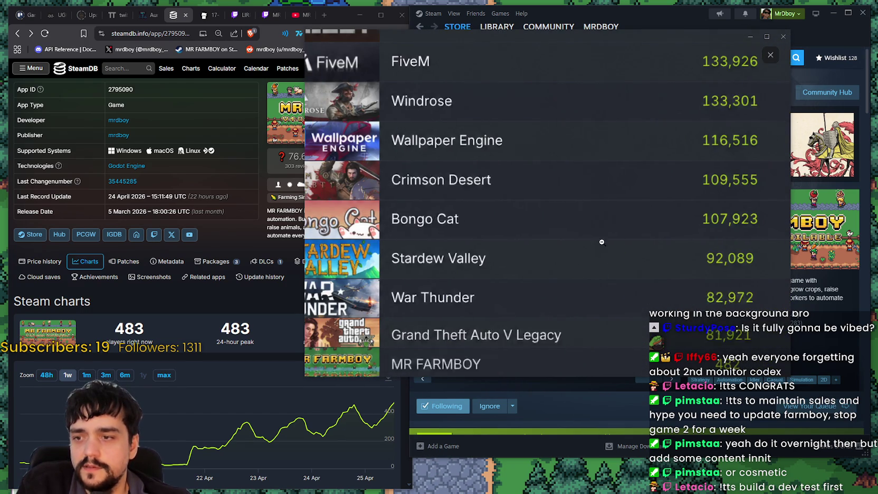
{"action": "left_click", "coordinate": [519, 344]}
{"action": "left_click", "coordinate": [490, 305]}
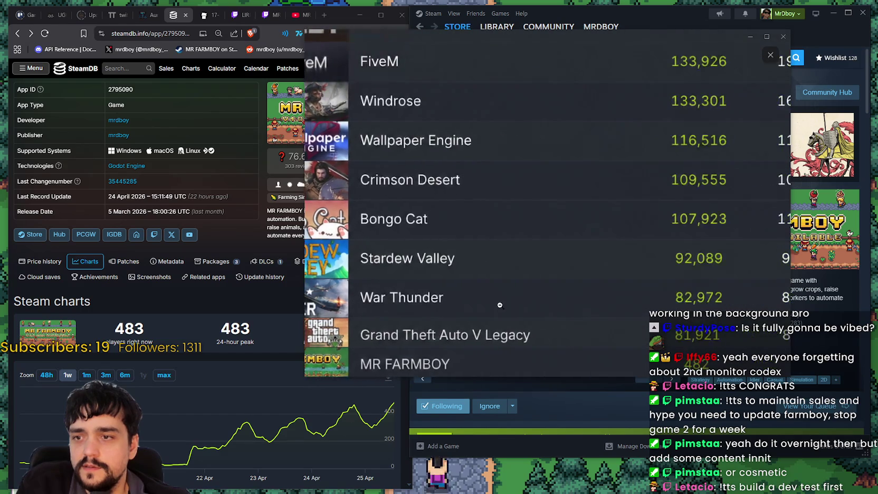
{"action": "left_click", "coordinate": [473, 326]}
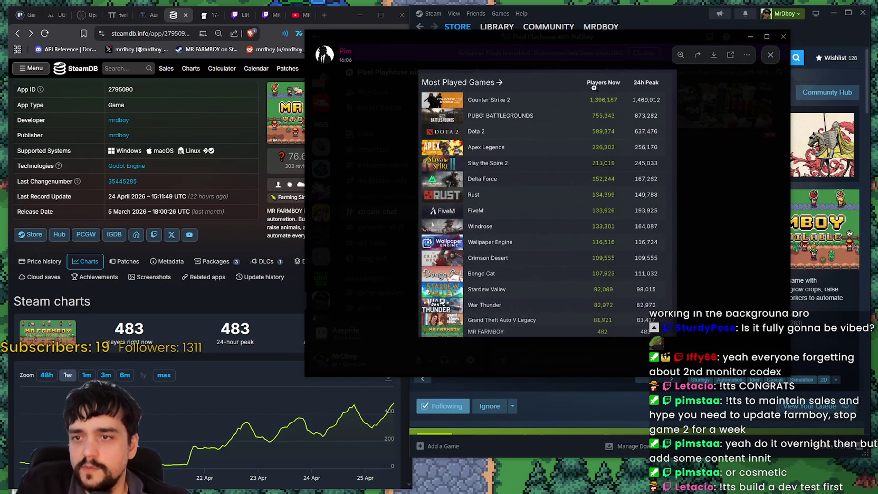
{"action": "left_click", "coordinate": [601, 303]}
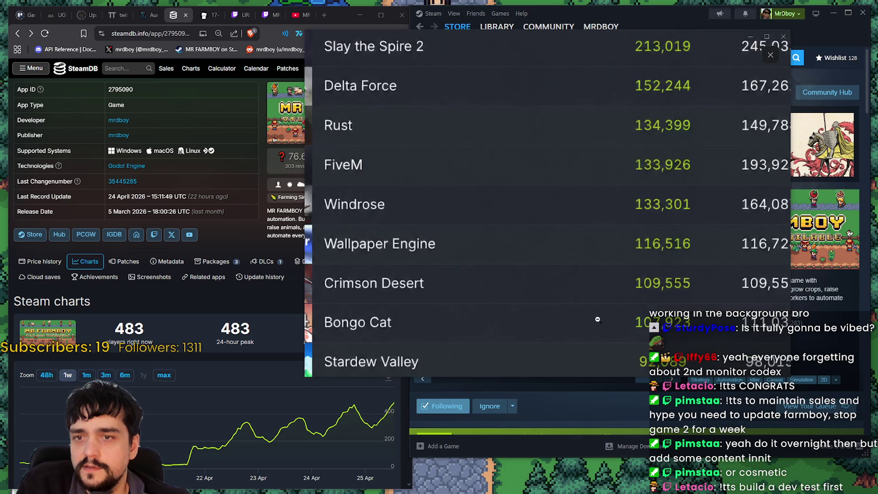
{"action": "left_click", "coordinate": [601, 177]}
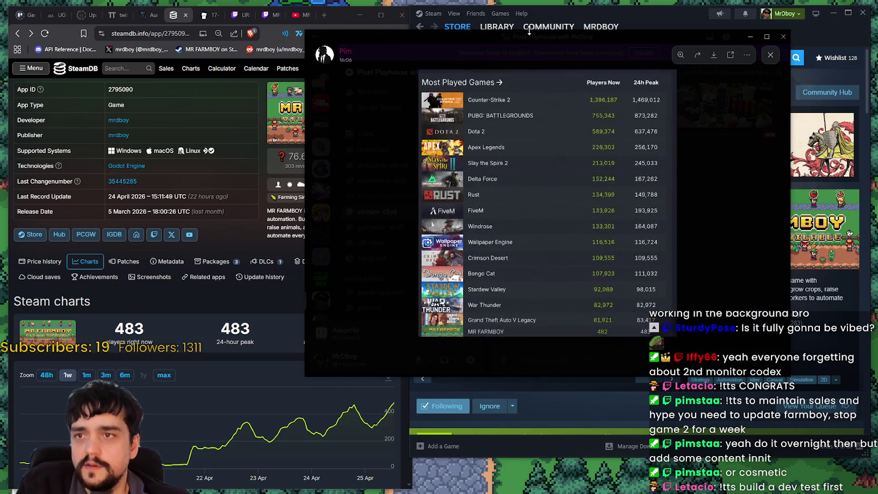
{"action": "left_click", "coordinate": [750, 37]}
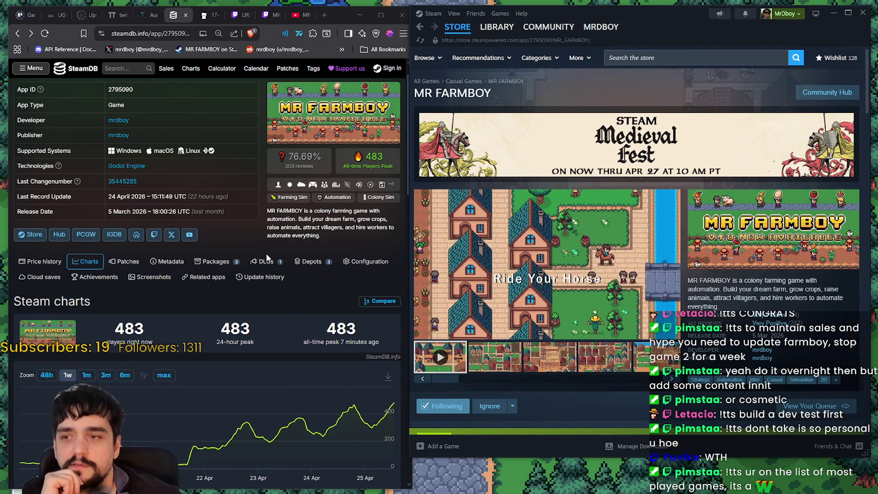
{"action": "scroll", "coordinate": [277, 288], "scroll_direction": "up", "scroll_amount": 1}
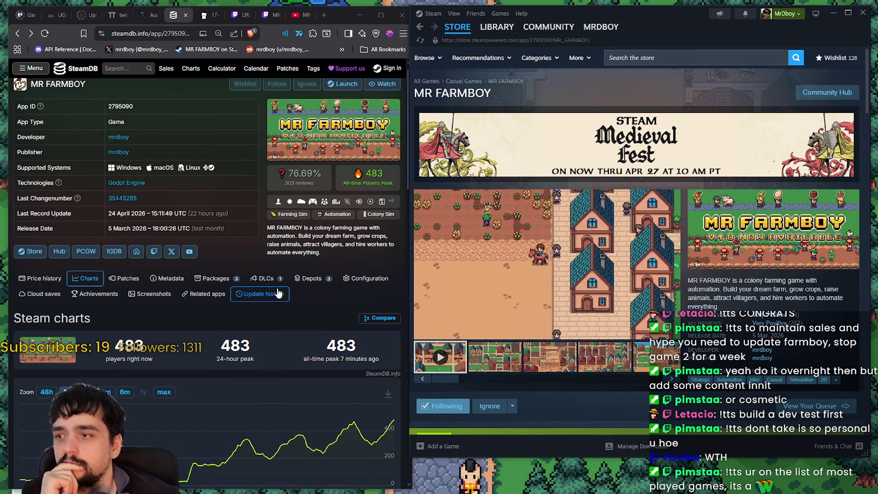
{"action": "left_click", "coordinate": [70, 74]}
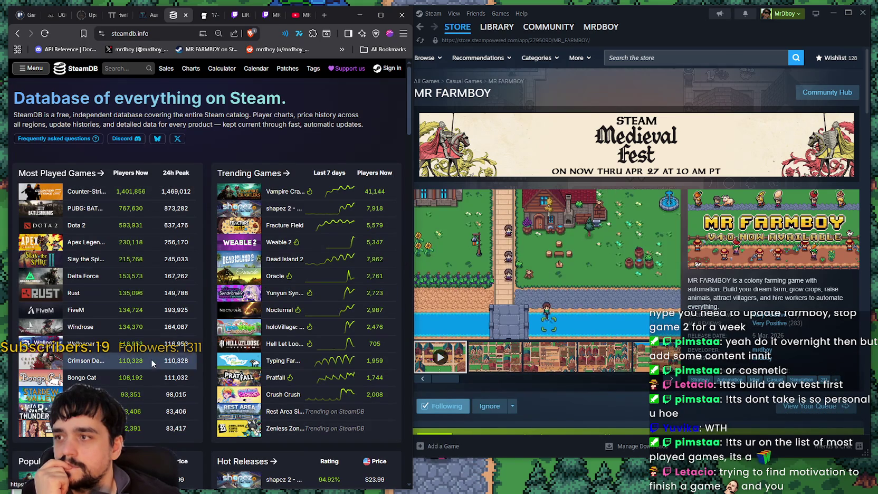
{"action": "scroll", "coordinate": [149, 356], "scroll_direction": "down", "scroll_amount": 3}
{"action": "scroll", "coordinate": [254, 343], "scroll_direction": "down", "scroll_amount": 2}
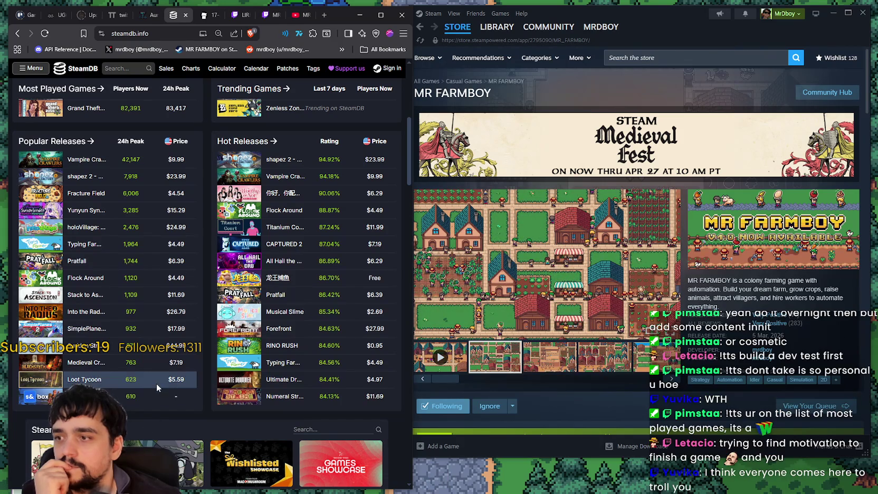
{"action": "mouse_move", "coordinate": [159, 382]}
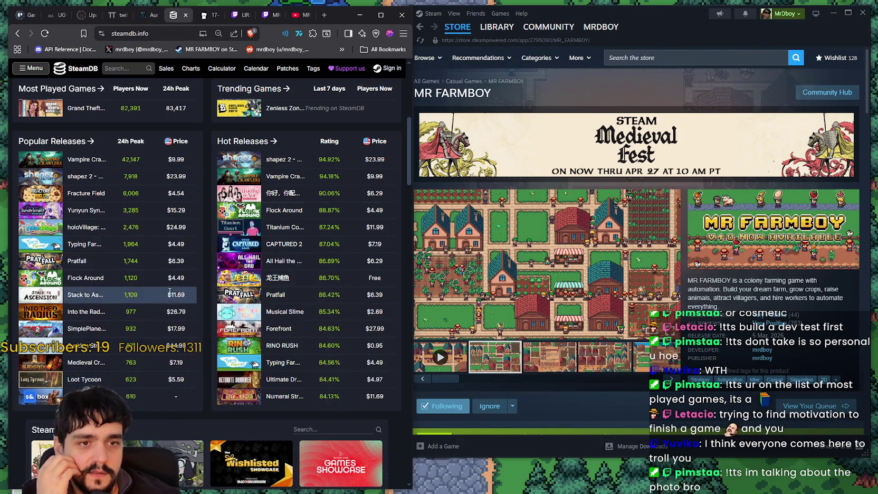
{"action": "mouse_move", "coordinate": [159, 278]}
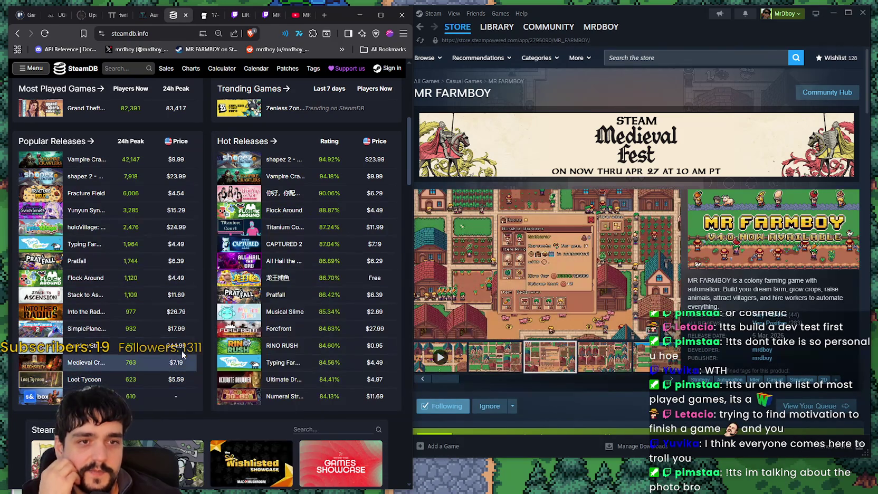
{"action": "mouse_move", "coordinate": [179, 335]}
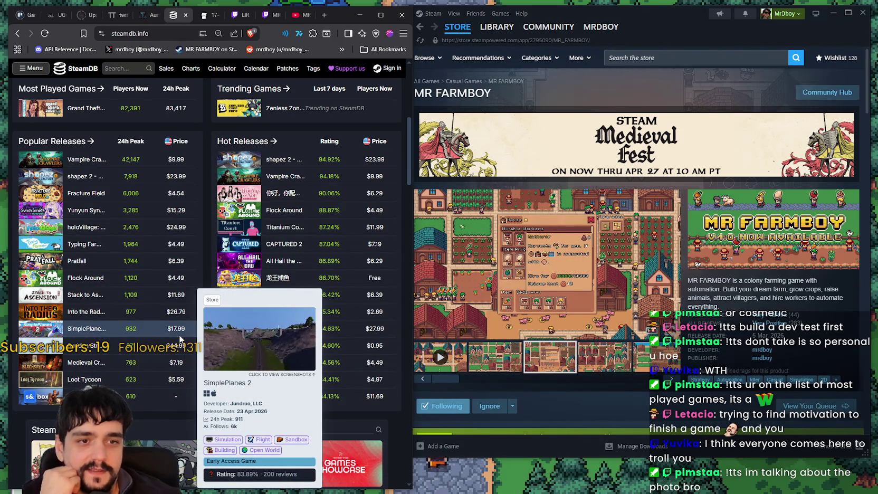
{"action": "scroll", "coordinate": [152, 319], "scroll_direction": "up", "scroll_amount": 3}
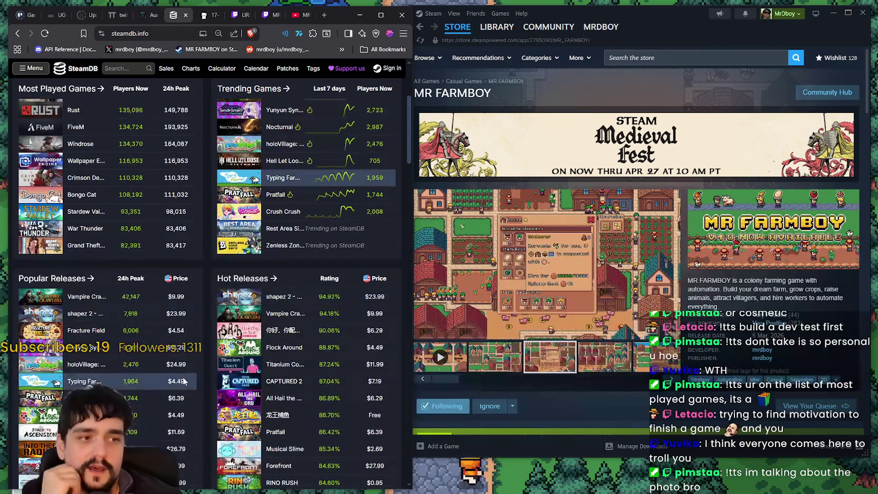
{"action": "scroll", "coordinate": [154, 284], "scroll_direction": "up", "scroll_amount": 3}
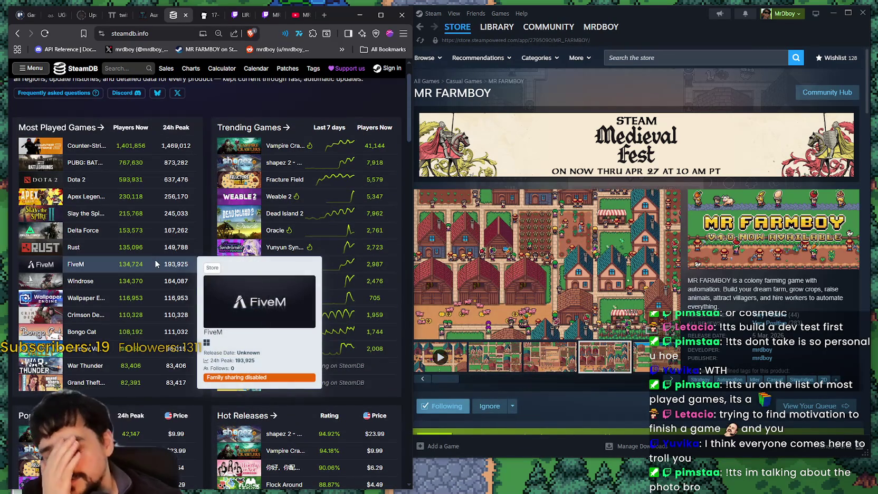
{"action": "scroll", "coordinate": [156, 293], "scroll_direction": "up", "scroll_amount": 1}
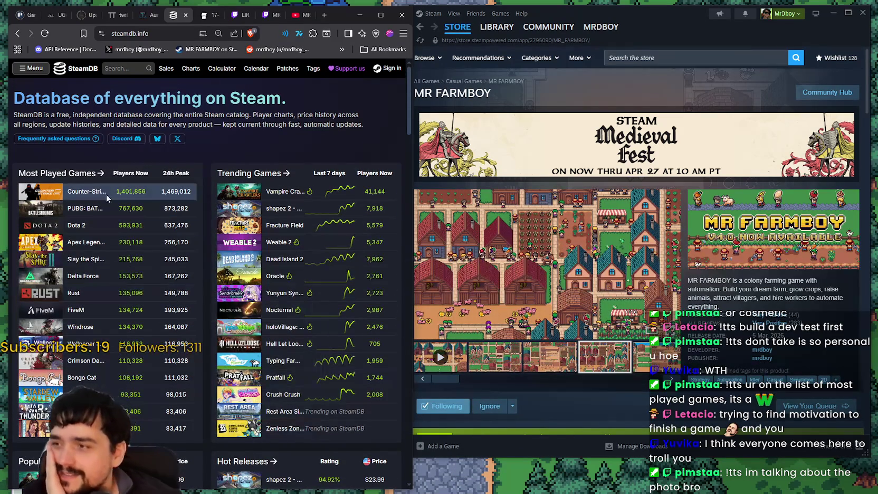
{"action": "scroll", "coordinate": [155, 294], "scroll_direction": "down", "scroll_amount": 1}
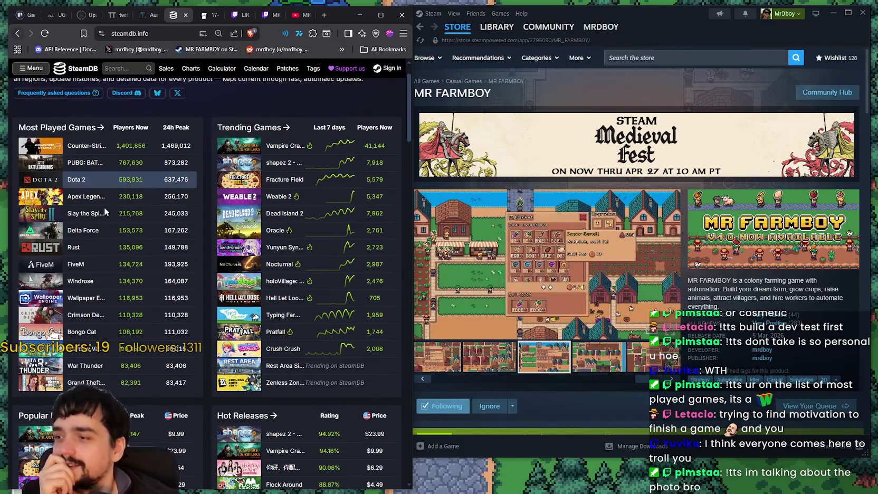
{"action": "scroll", "coordinate": [131, 248], "scroll_direction": "down", "scroll_amount": 10}
{"action": "scroll", "coordinate": [131, 249], "scroll_direction": "down", "scroll_amount": 10}
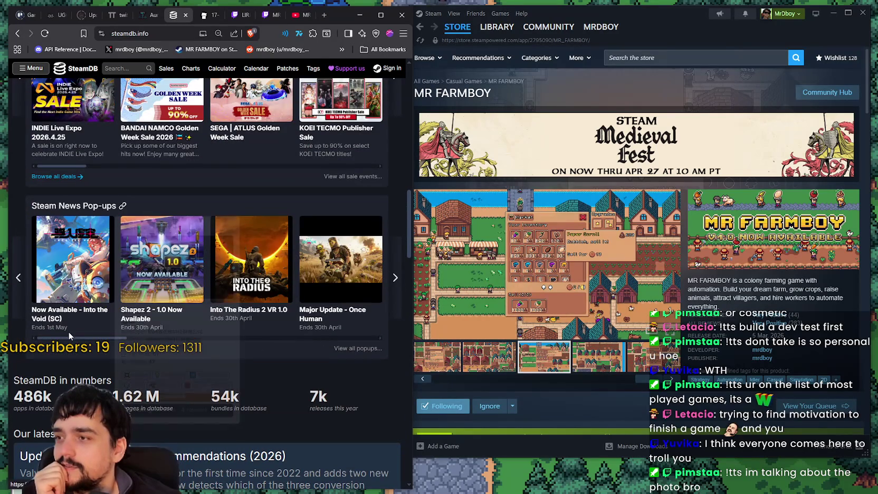
{"action": "scroll", "coordinate": [69, 335], "scroll_direction": "down", "scroll_amount": 6}
{"action": "scroll", "coordinate": [69, 322], "scroll_direction": "up", "scroll_amount": 5}
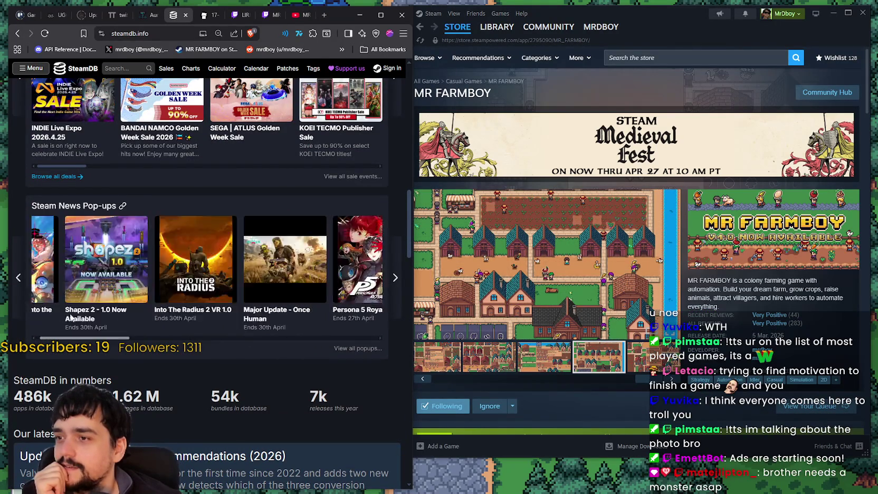
{"action": "scroll", "coordinate": [69, 316], "scroll_direction": "up", "scroll_amount": 15}
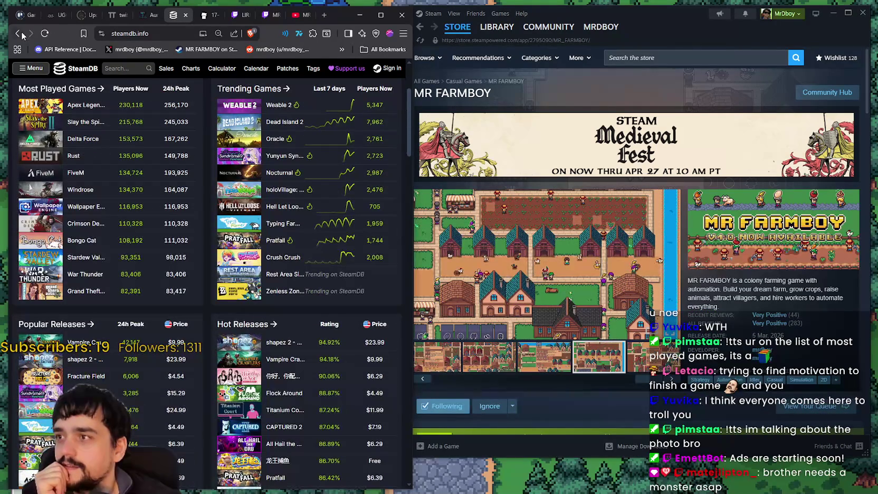
{"action": "left_click", "coordinate": [19, 33]}
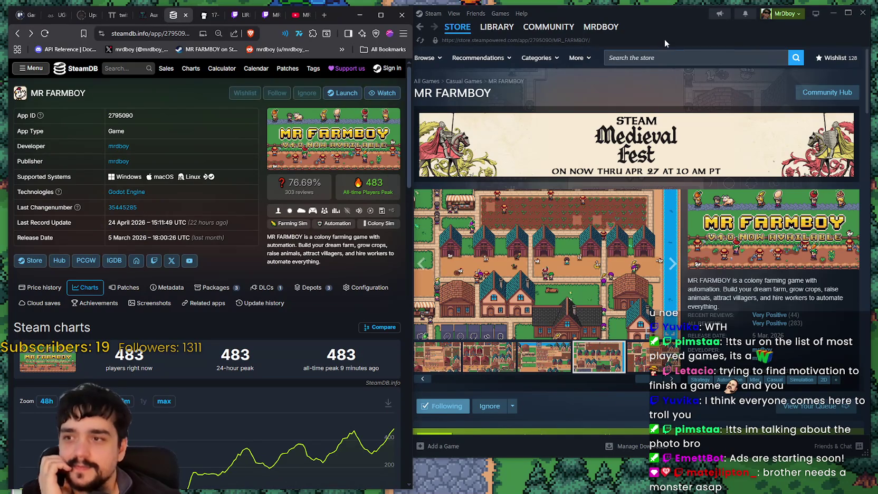
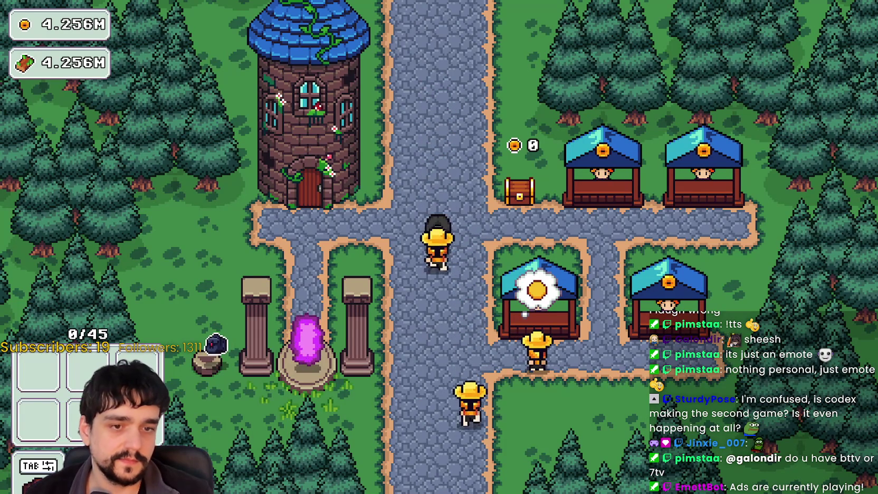
- Cycle through the SteamDB page, Steam store page and MR FARMBOY title window, nudging the game window right
{"action": "key", "text": "alt+Tab"}
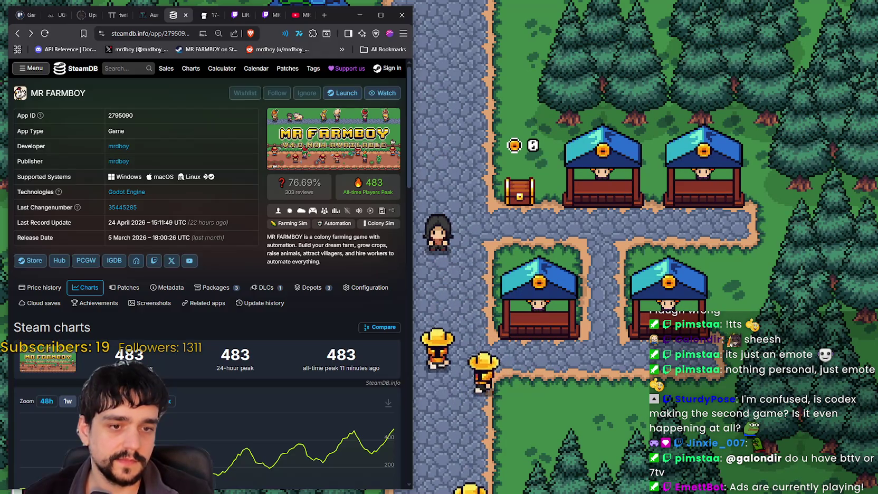
{"action": "key", "text": "alt+Tab"}
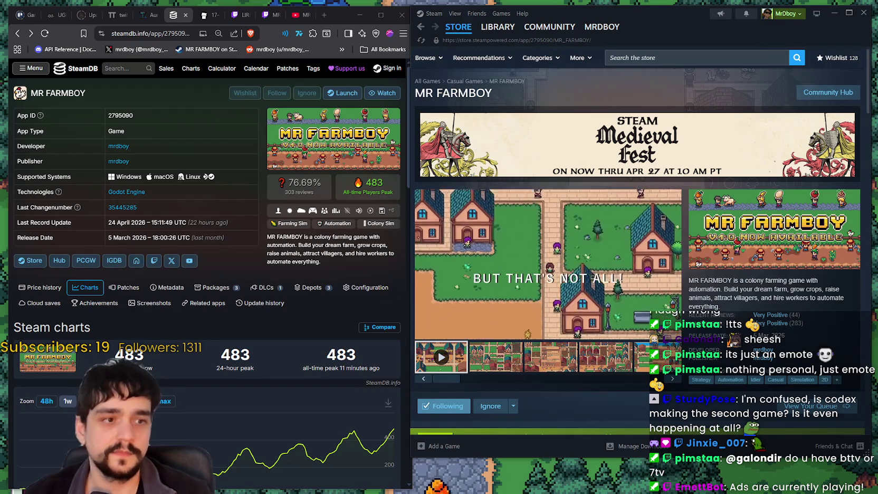
{"action": "key", "text": "alt+Tab"}
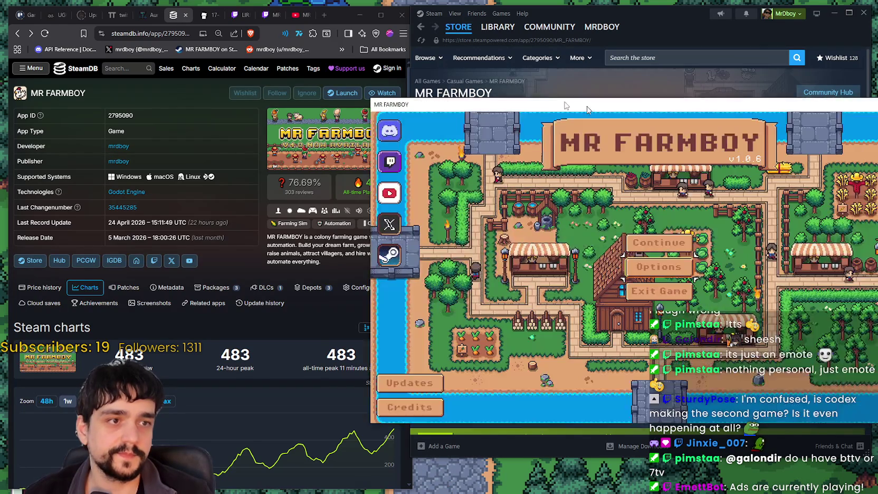
{"action": "mouse_move", "coordinate": [486, 38]}
{"action": "left_mouse_down"}
{"action": "mouse_move", "coordinate": [531, 33]}
{"action": "mouse_move", "coordinate": [503, 31]}
{"action": "mouse_move", "coordinate": [506, 69]}
{"action": "mouse_move", "coordinate": [512, 35]}
{"action": "mouse_move", "coordinate": [508, 45]}
{"action": "left_mouse_up"}
- Narrow the game window and shift the SteamDB browser window up and to the left
{"action": "mouse_move", "coordinate": [288, 358]}
{"action": "left_mouse_down"}
{"action": "mouse_move", "coordinate": [413, 351]}
{"action": "mouse_move", "coordinate": [378, 341]}
{"action": "mouse_move", "coordinate": [416, 336]}
{"action": "left_mouse_up"}
{"action": "left_click_drag", "start_coordinate": [344, 24], "coordinate": [329, 19]}
{"action": "scroll", "coordinate": [364, 132], "scroll_direction": "down", "scroll_amount": 2}
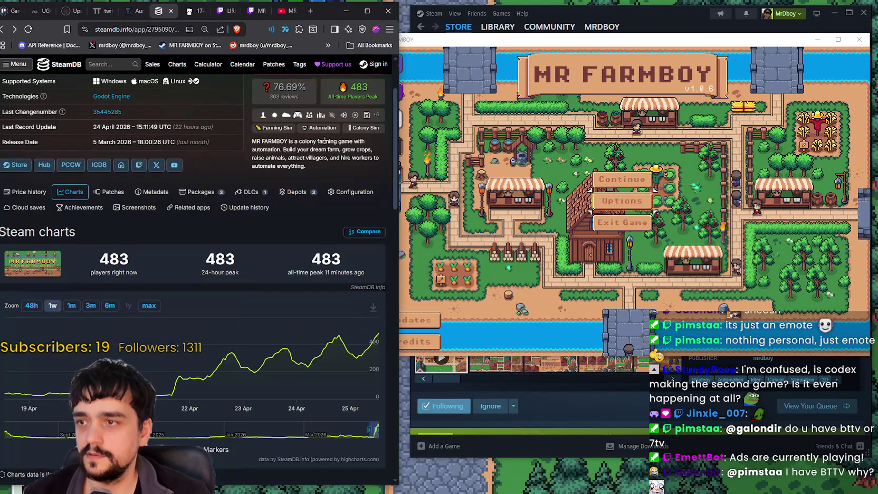
{"action": "left_click_drag", "start_coordinate": [396, 191], "coordinate": [389, 177]}
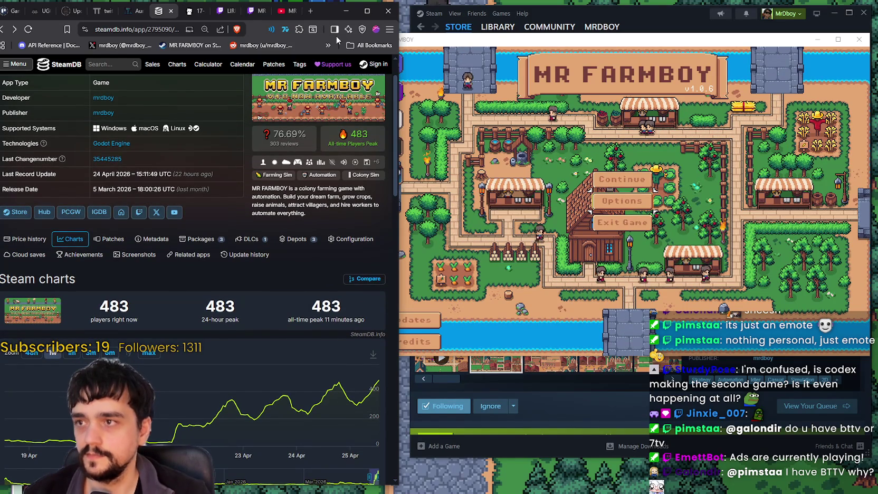
{"action": "left_click_drag", "start_coordinate": [394, 182], "coordinate": [394, 171]}
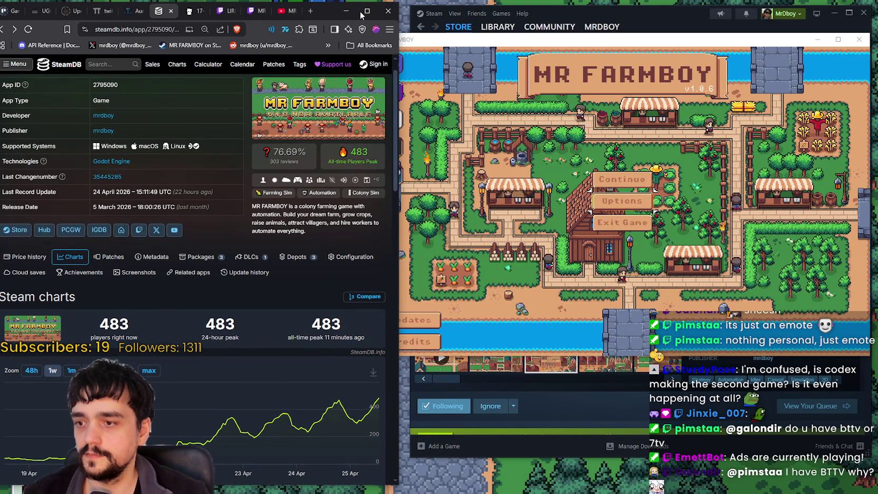
{"action": "left_click_drag", "start_coordinate": [327, 13], "coordinate": [268, 22]}
- Move the game window up-left and enlarge it out to the right screen edge
{"action": "mouse_move", "coordinate": [447, 43]}
{"action": "left_mouse_down"}
{"action": "mouse_move", "coordinate": [432, 26]}
{"action": "mouse_move", "coordinate": [406, 20]}
{"action": "left_mouse_up"}
{"action": "mouse_move", "coordinate": [828, 333]}
{"action": "left_mouse_down"}
{"action": "mouse_move", "coordinate": [797, 376]}
{"action": "mouse_move", "coordinate": [873, 380]}
{"action": "left_mouse_up"}
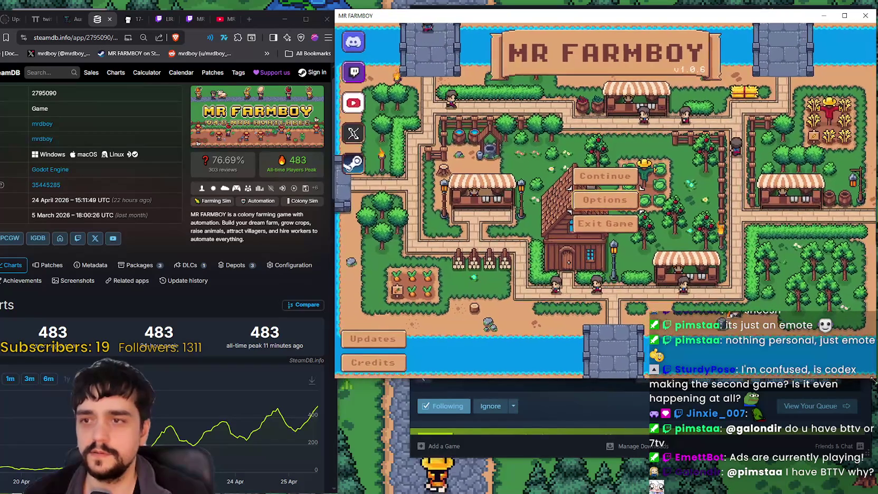
{"action": "left_click_drag", "start_coordinate": [452, 22], "coordinate": [454, 21]}
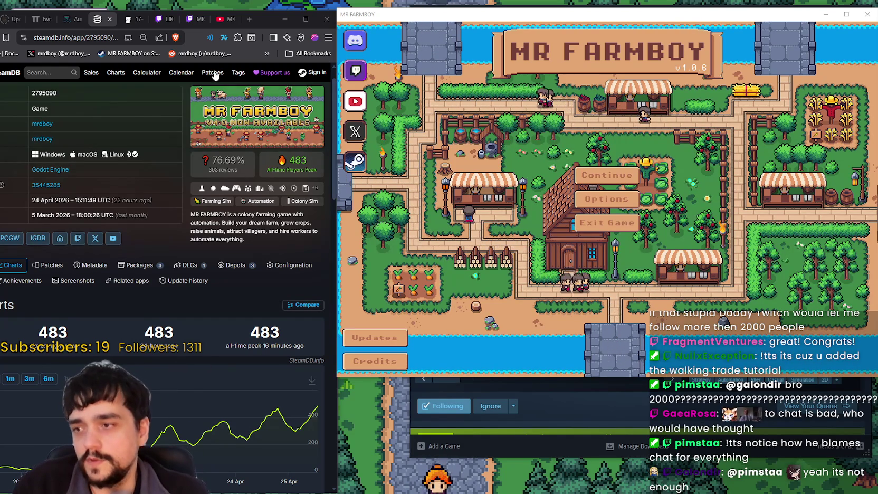
- Reposition the SteamDB browser window fully onscreen, then leftward to uncover more of the game
{"action": "mouse_move", "coordinate": [275, 21]}
{"action": "left_mouse_down"}
{"action": "mouse_move", "coordinate": [412, 21]}
{"action": "mouse_move", "coordinate": [396, 22]}
{"action": "left_mouse_up"}
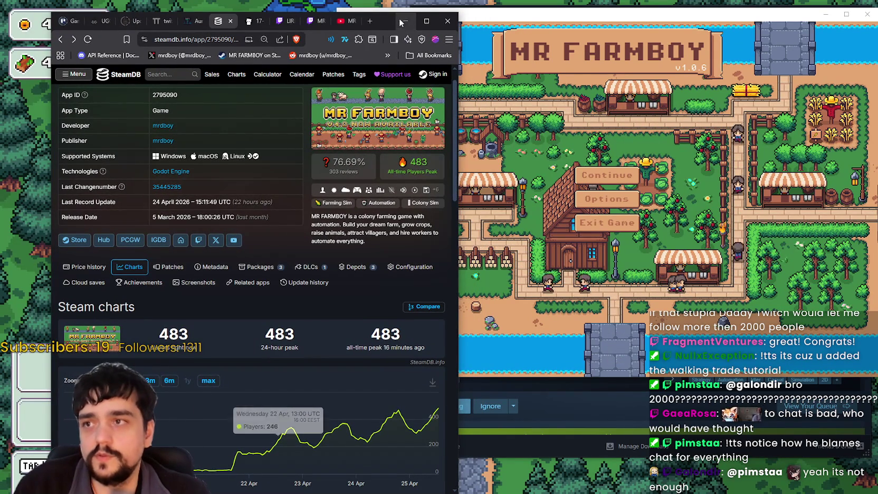
{"action": "left_click_drag", "start_coordinate": [378, 18], "coordinate": [318, 14]}
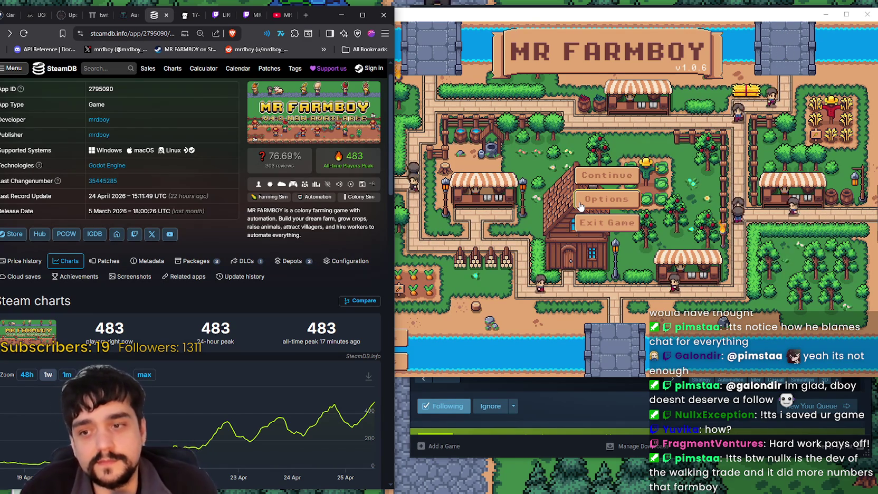
- On the MR FARMBOY store page, scroll to Recent Events and open the Update 1.0.6 announcement
{"action": "left_click", "coordinate": [595, 412]}
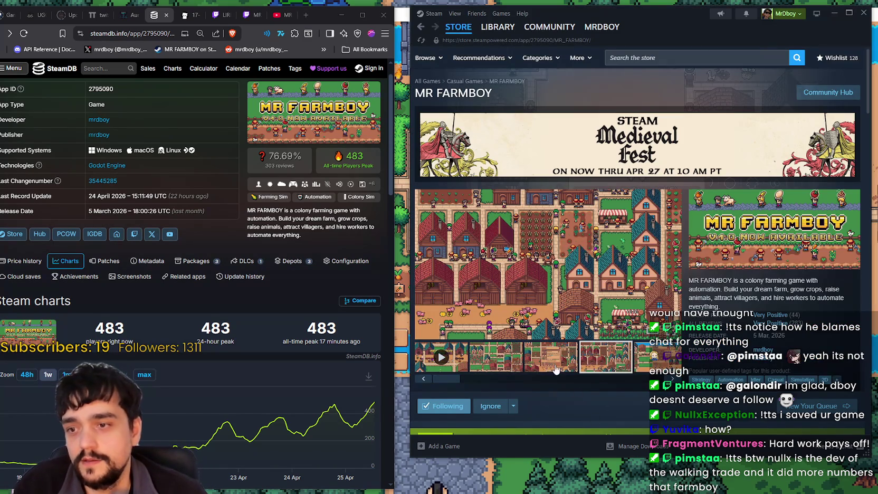
{"action": "scroll", "coordinate": [555, 365], "scroll_direction": "down", "scroll_amount": 10}
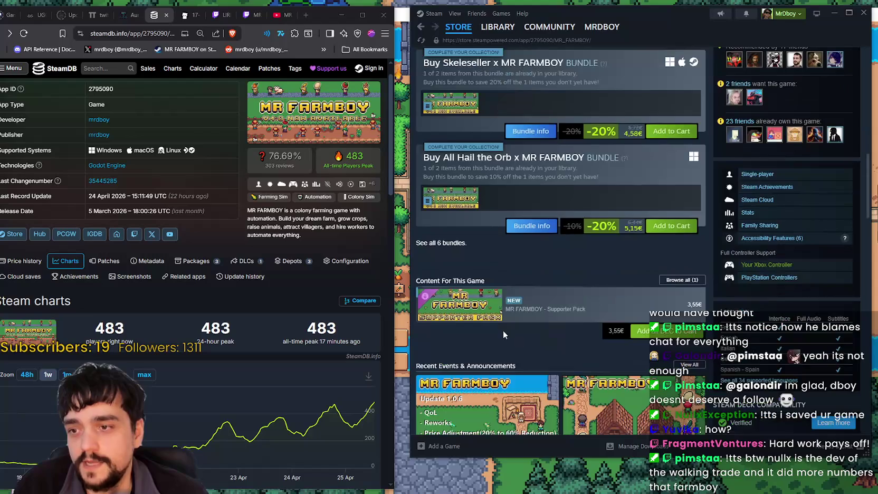
{"action": "scroll", "coordinate": [505, 335], "scroll_direction": "down", "scroll_amount": 2}
{"action": "left_click", "coordinate": [506, 335]}
- Read through the Update 1.0.6 notes, close the overlay and return to the page top
{"action": "scroll", "coordinate": [521, 272], "scroll_direction": "down", "scroll_amount": 15}
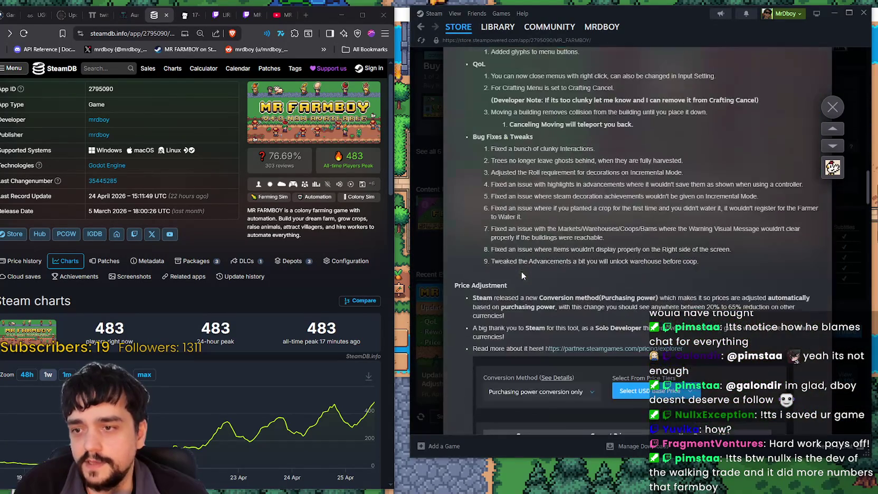
{"action": "scroll", "coordinate": [521, 273], "scroll_direction": "down", "scroll_amount": 15}
{"action": "scroll", "coordinate": [521, 275], "scroll_direction": "down", "scroll_amount": 15}
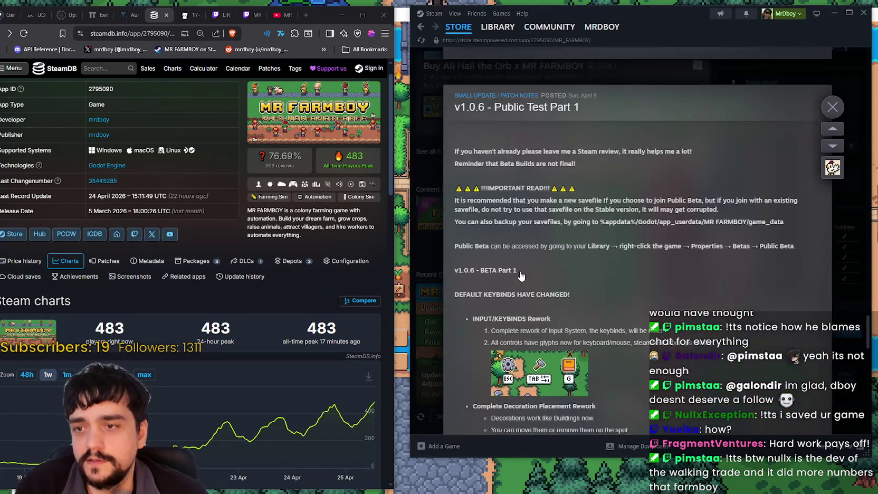
{"action": "scroll", "coordinate": [520, 274], "scroll_direction": "down", "scroll_amount": 15}
{"action": "scroll", "coordinate": [713, 235], "scroll_direction": "down", "scroll_amount": 15}
{"action": "scroll", "coordinate": [716, 288], "scroll_direction": "down", "scroll_amount": 15}
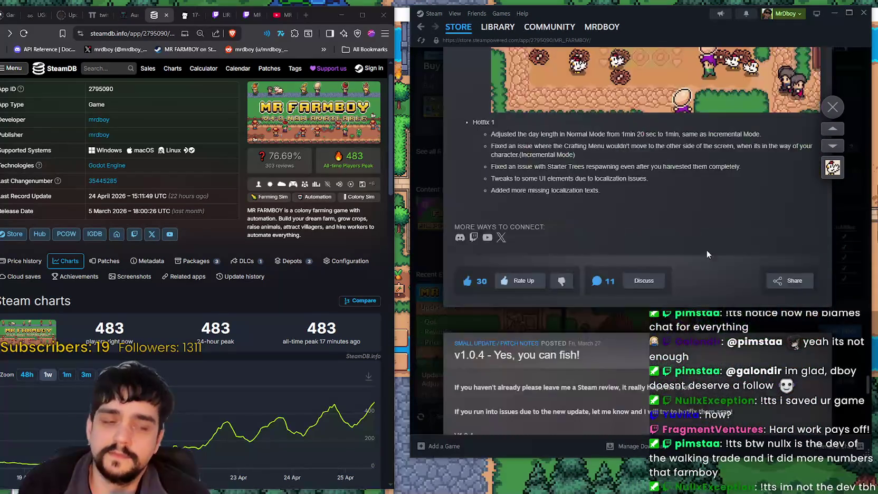
{"action": "scroll", "coordinate": [707, 254], "scroll_direction": "down", "scroll_amount": 15}
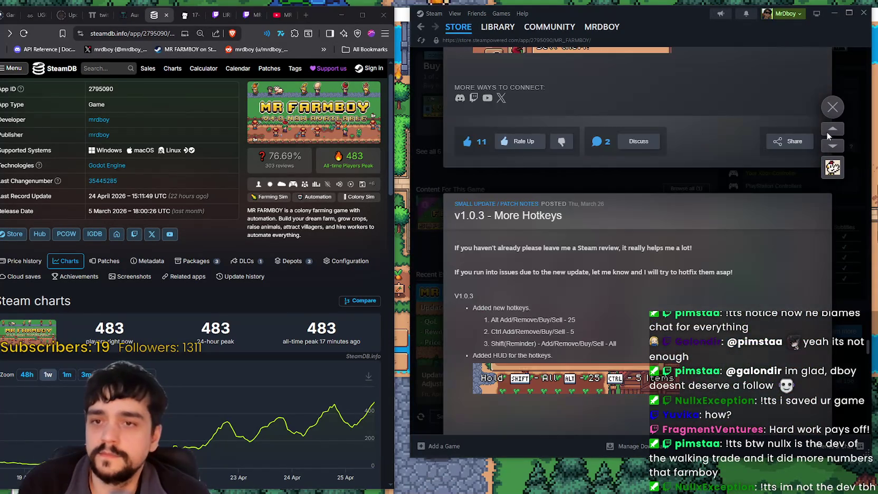
{"action": "left_click", "coordinate": [831, 108]}
{"action": "scroll", "coordinate": [668, 206], "scroll_direction": "up", "scroll_amount": 10}
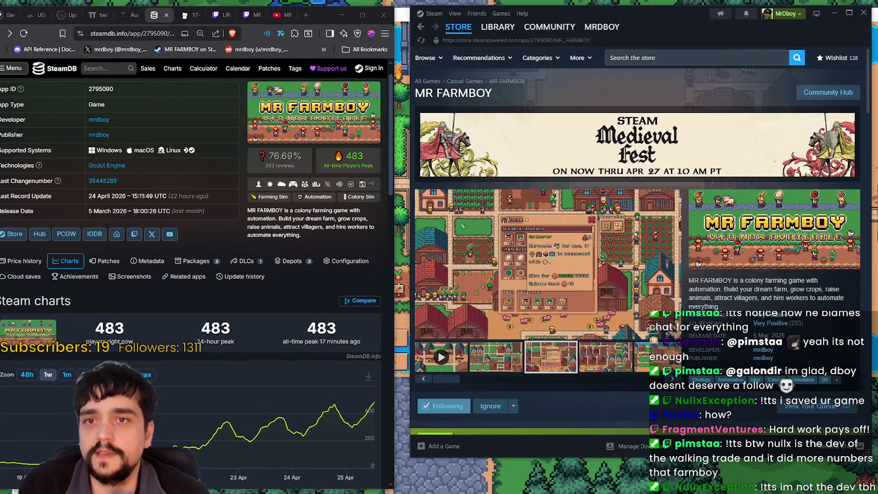
{"action": "left_click", "coordinate": [404, 84]}
- Browse the save list past Save 9 (Incremental), then select and load Save 1 (Normal)
{"action": "left_click", "coordinate": [587, 205]}
{"action": "scroll", "coordinate": [587, 184], "scroll_direction": "down", "scroll_amount": 3}
{"action": "left_click", "coordinate": [538, 235]}
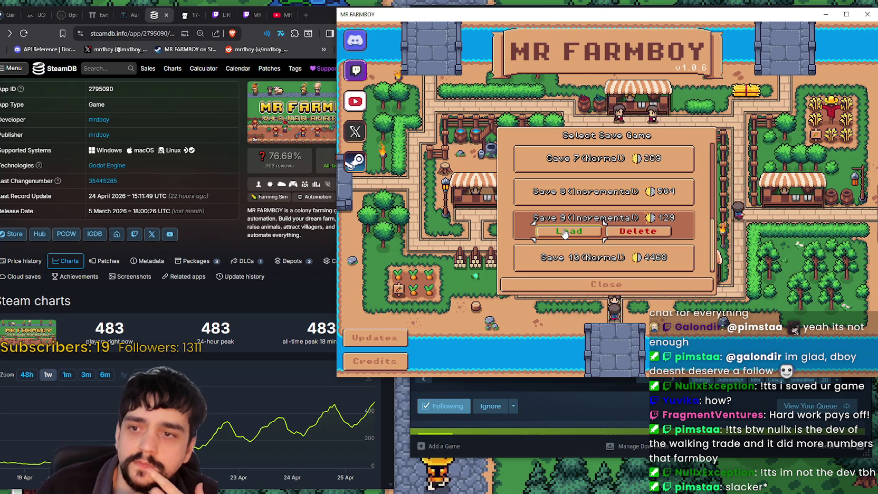
{"action": "scroll", "coordinate": [592, 237], "scroll_direction": "up", "scroll_amount": 2}
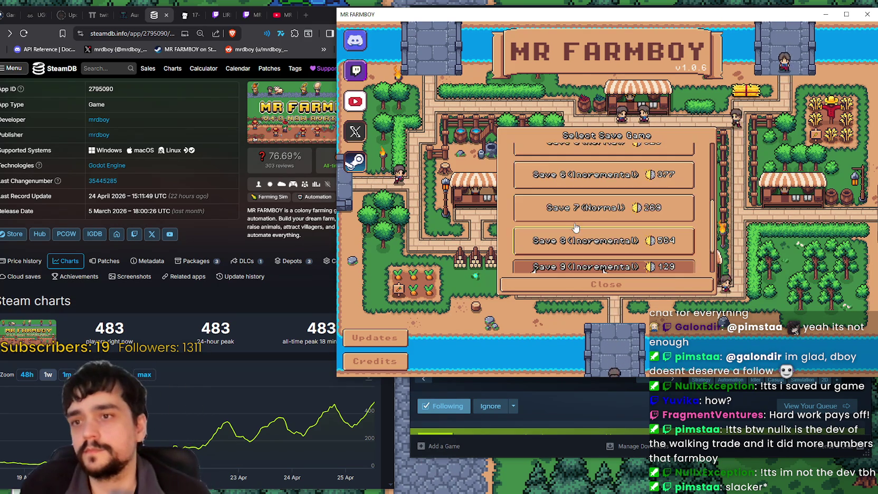
{"action": "scroll", "coordinate": [592, 237], "scroll_direction": "up", "scroll_amount": 10}
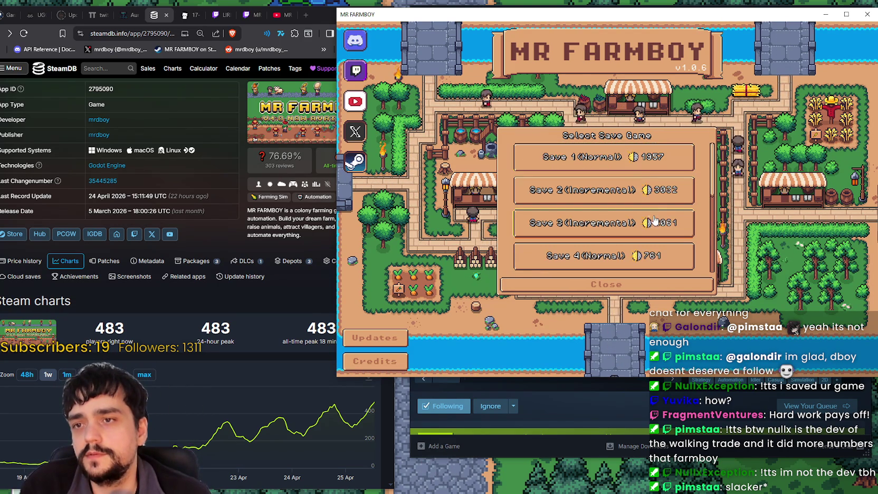
{"action": "scroll", "coordinate": [653, 238], "scroll_direction": "down", "scroll_amount": 6}
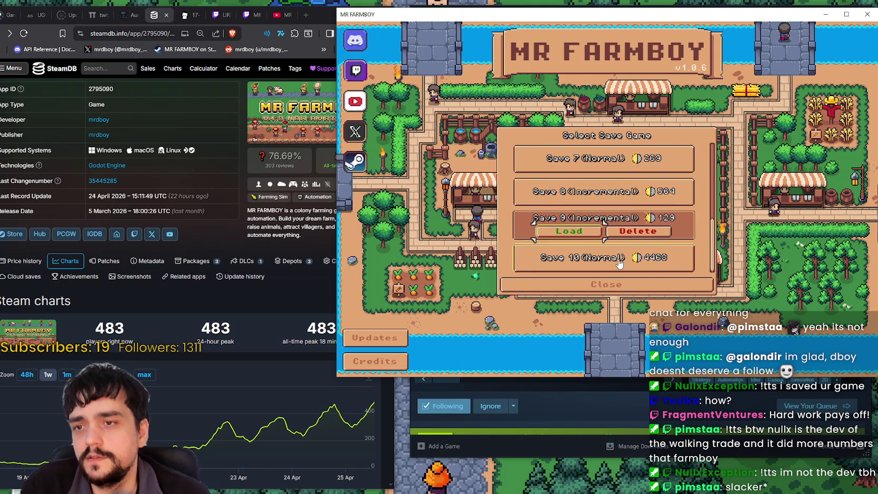
{"action": "scroll", "coordinate": [619, 254], "scroll_direction": "up", "scroll_amount": 6}
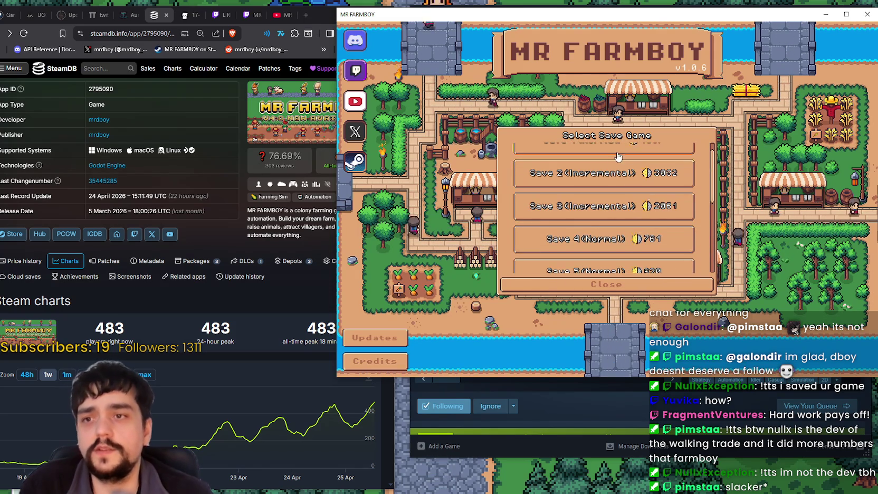
{"action": "scroll", "coordinate": [619, 156], "scroll_direction": "up", "scroll_amount": 1}
{"action": "left_click", "coordinate": [580, 155]}
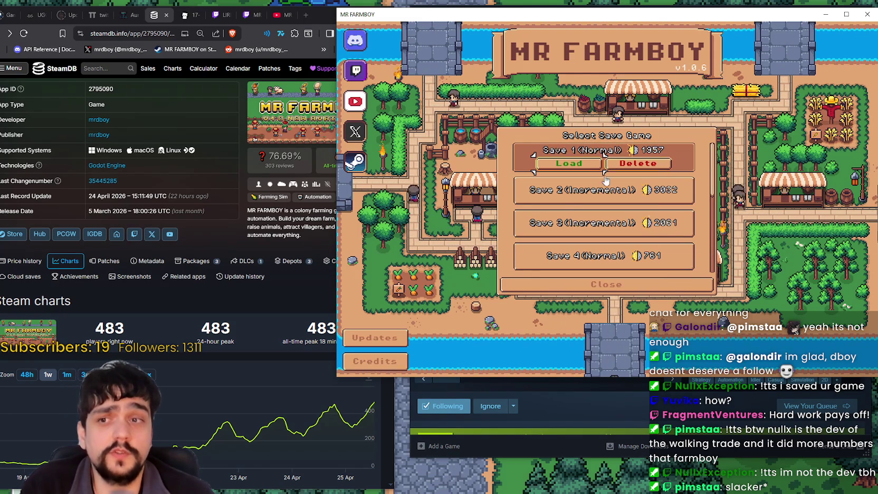
{"action": "left_click", "coordinate": [577, 165]}
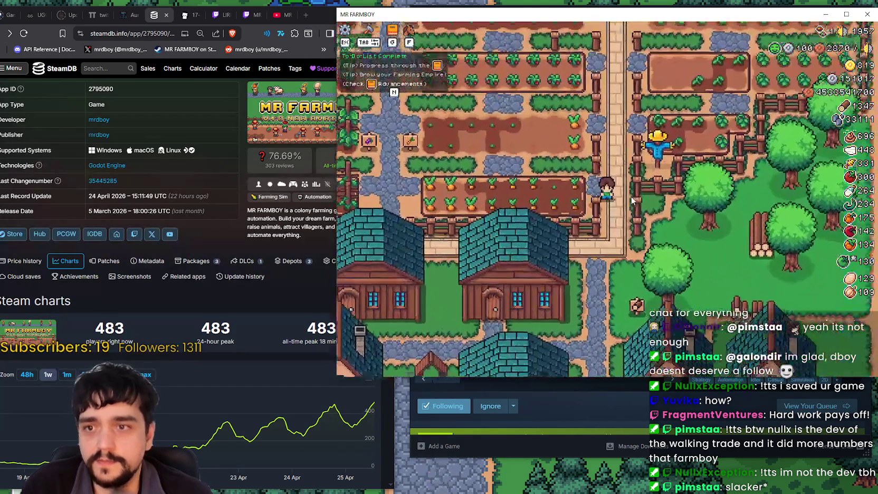
- Walk the farmer north past the houses and villagers, then back down the paths
{"action": "scroll", "coordinate": [633, 200], "scroll_direction": "up", "scroll_amount": 2}
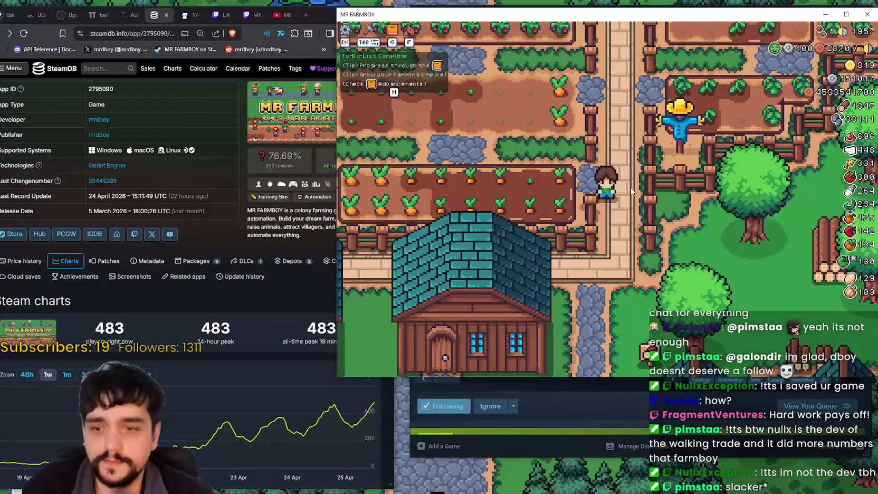
{"action": "key", "text": "w"}
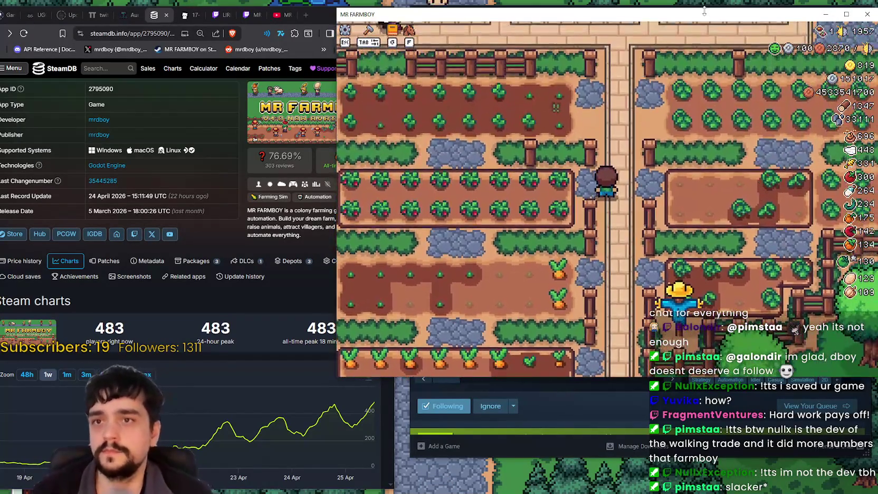
{"action": "left_click_drag", "start_coordinate": [704, 11], "coordinate": [695, 6]}
{"action": "key", "text": "w"}
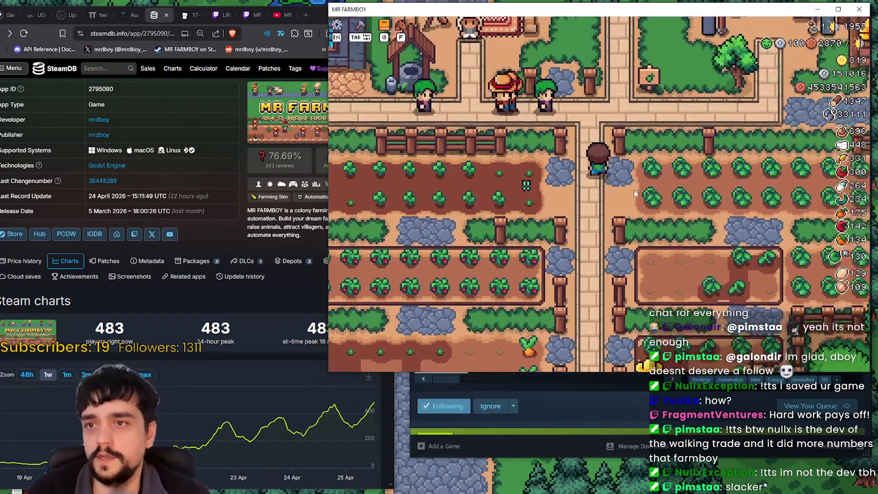
{"action": "key", "text": "w"}
{"action": "scroll", "coordinate": [620, 181], "scroll_direction": "up", "scroll_amount": 2}
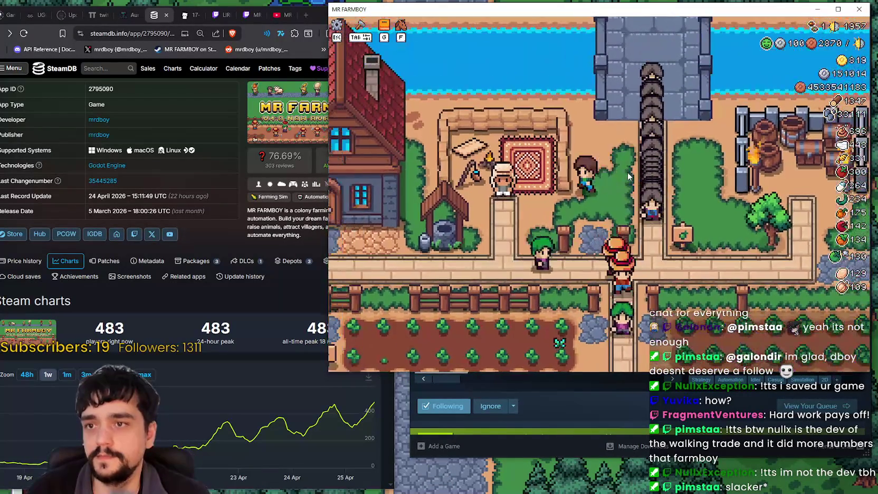
{"action": "scroll", "coordinate": [621, 182], "scroll_direction": "up", "scroll_amount": 2}
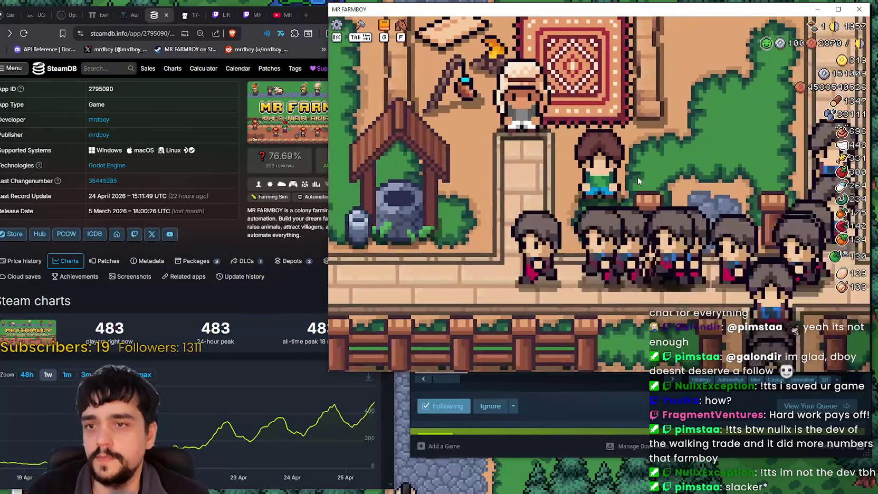
{"action": "scroll", "coordinate": [641, 170], "scroll_direction": "up", "scroll_amount": 1}
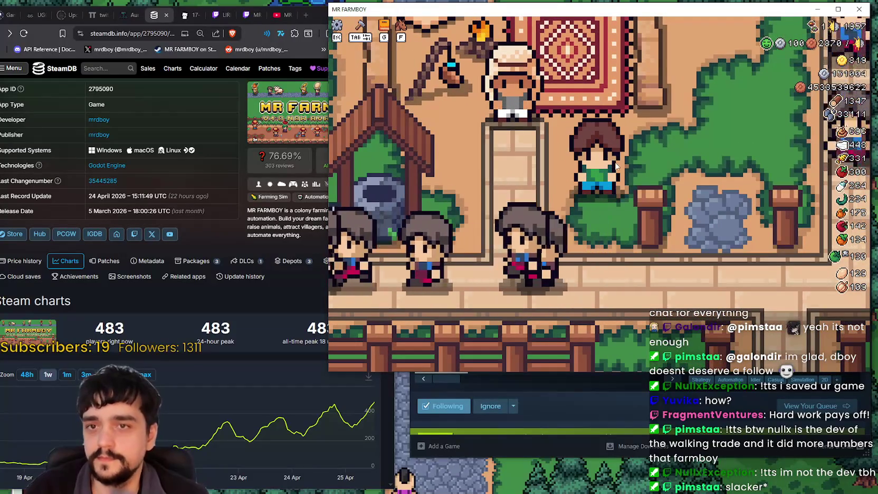
{"action": "scroll", "coordinate": [624, 189], "scroll_direction": "down", "scroll_amount": 1}
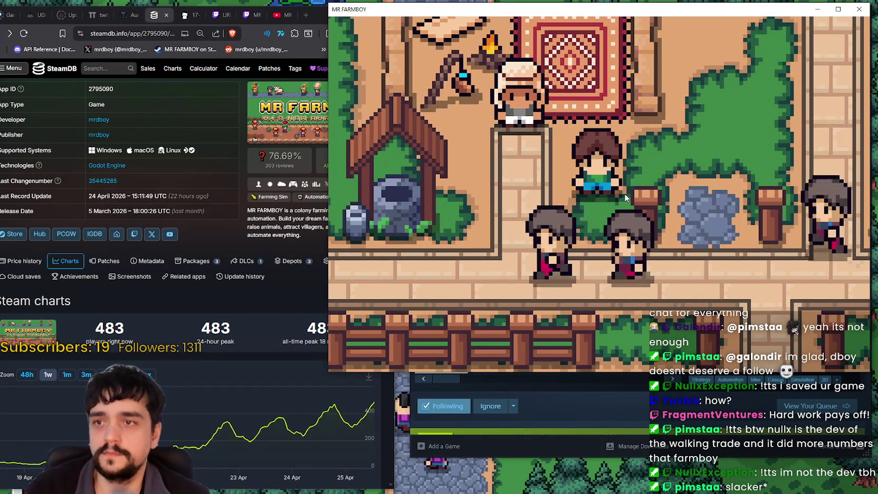
{"action": "key", "text": "s"}
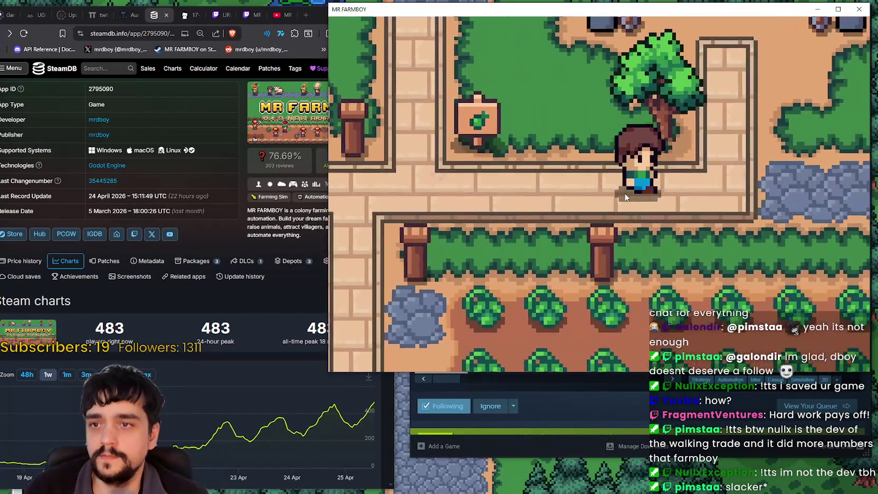
- Mount the horse and ride past the well, crop fields and scarecrow, then back up the path
{"action": "key", "text": "e"}
{"action": "key", "text": "d"}
{"action": "key", "text": "a"}
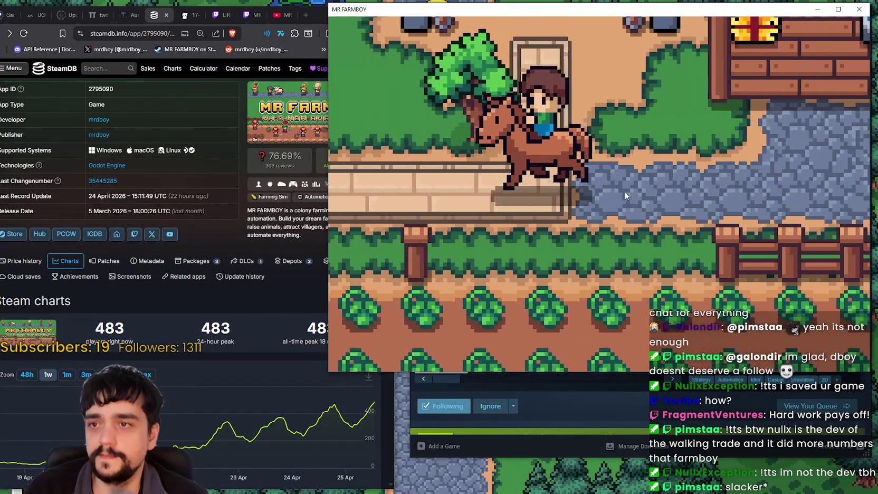
{"action": "key", "text": "a"}
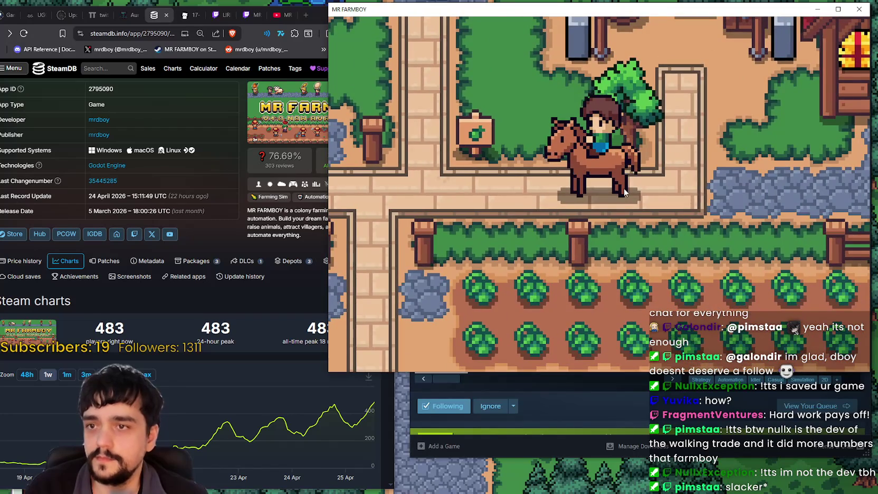
{"action": "key", "text": "a"}
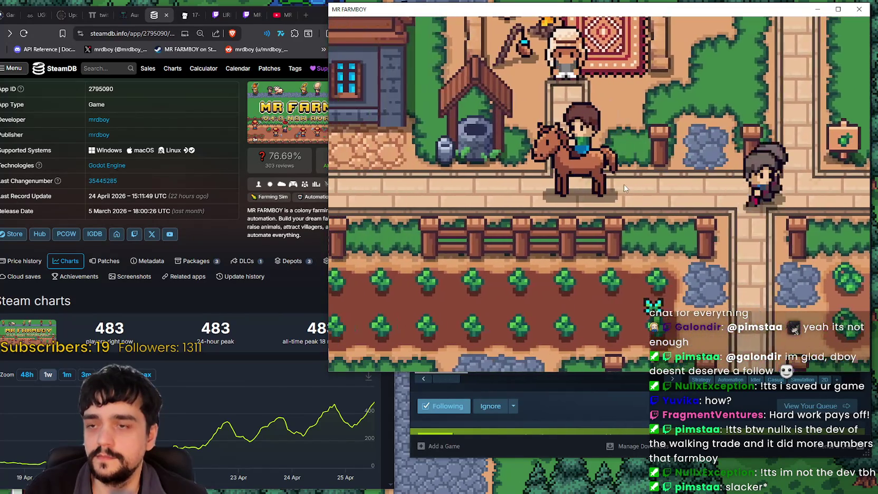
{"action": "key", "text": "d"}
{"action": "key", "text": "s"}
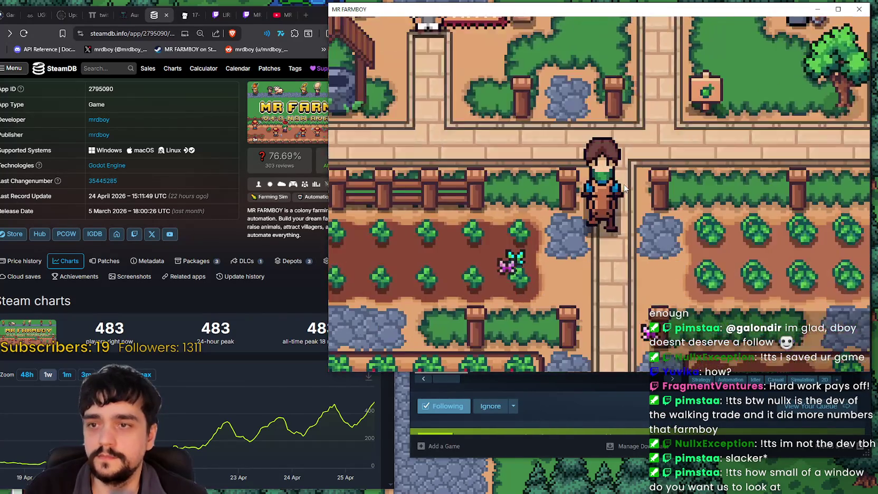
{"action": "key", "text": "s"}
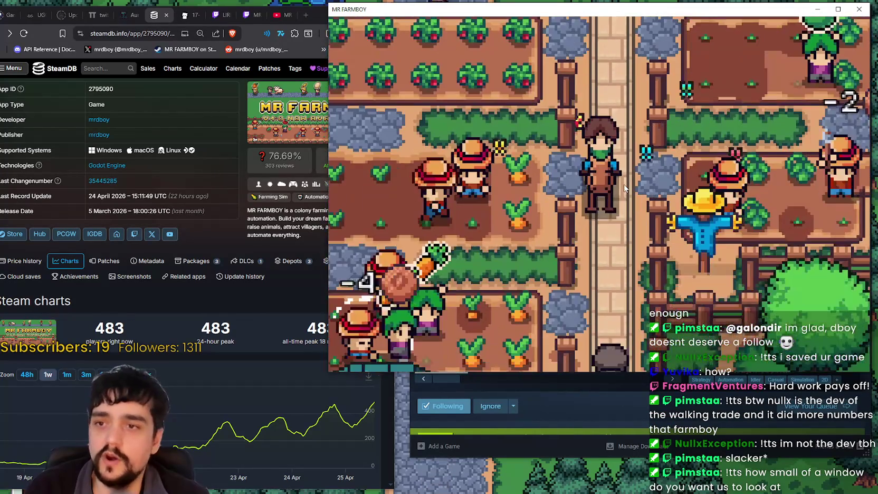
{"action": "key", "text": "w"}
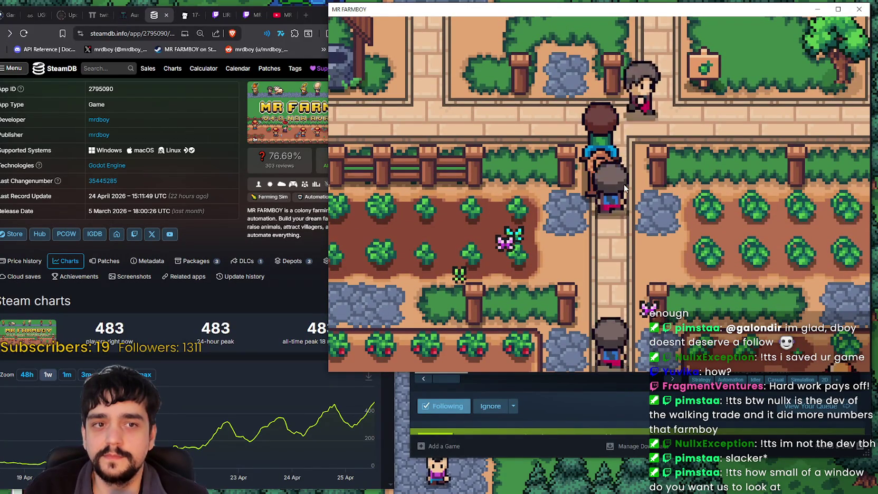
- Switch the video mode to Borderless Window and resume the game
{"action": "key", "text": "Escape"}
{"action": "left_click", "coordinate": [600, 160]}
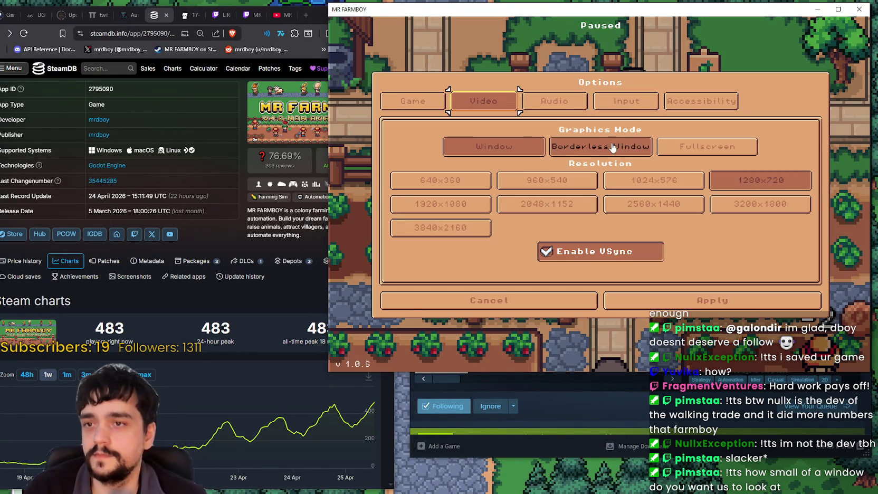
{"action": "left_click", "coordinate": [621, 417]}
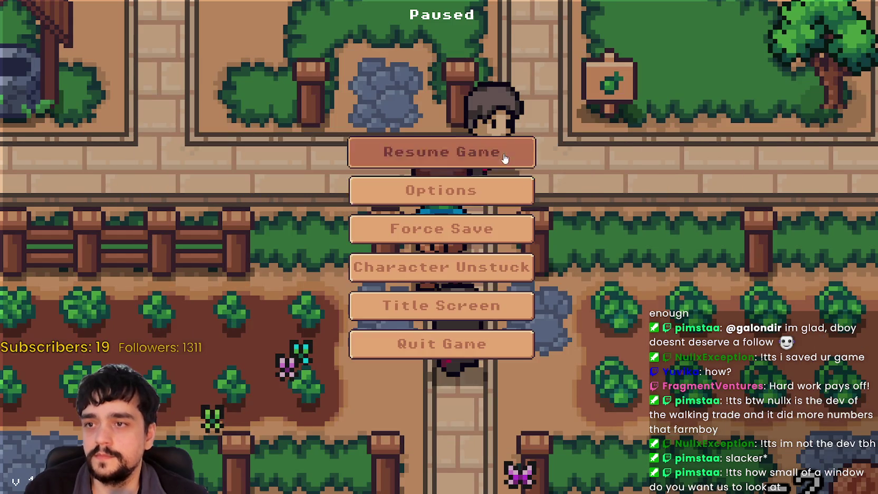
{"action": "left_click", "coordinate": [505, 159]}
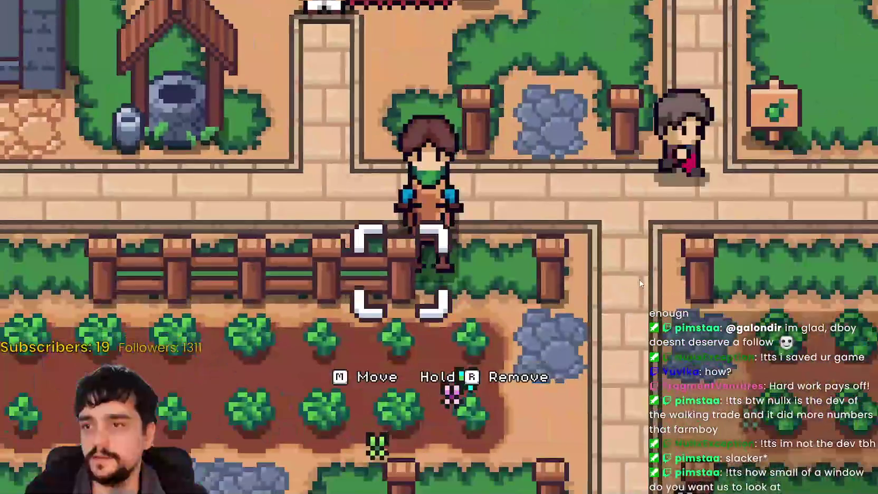